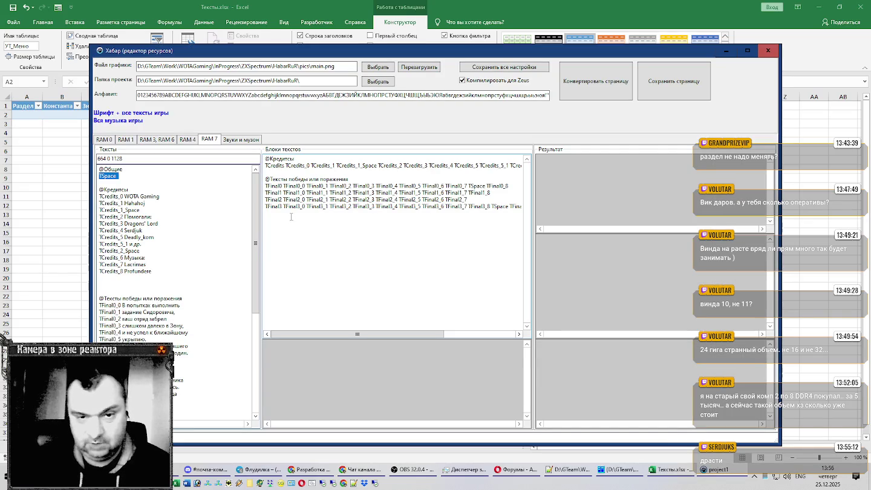
# Enter the section name Кредитсы in cell A2
pyautogui.hotkey('alt', 'Tab')
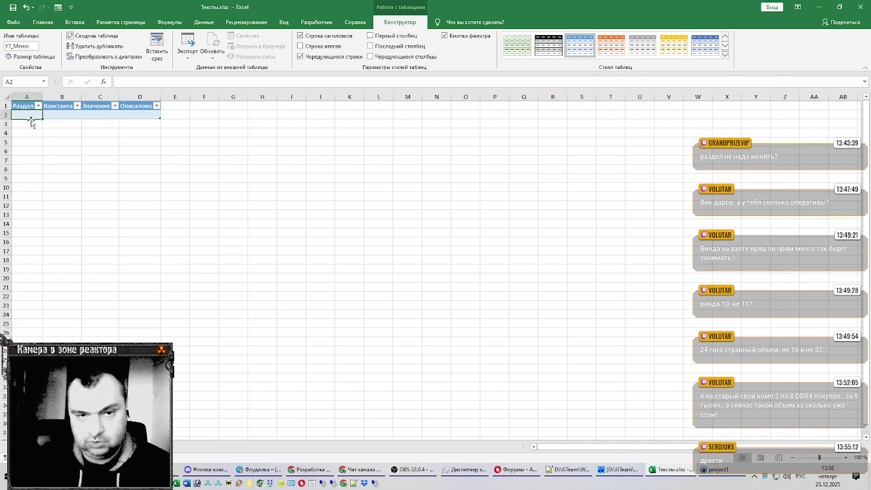
pyautogui.write('Кредитсы')
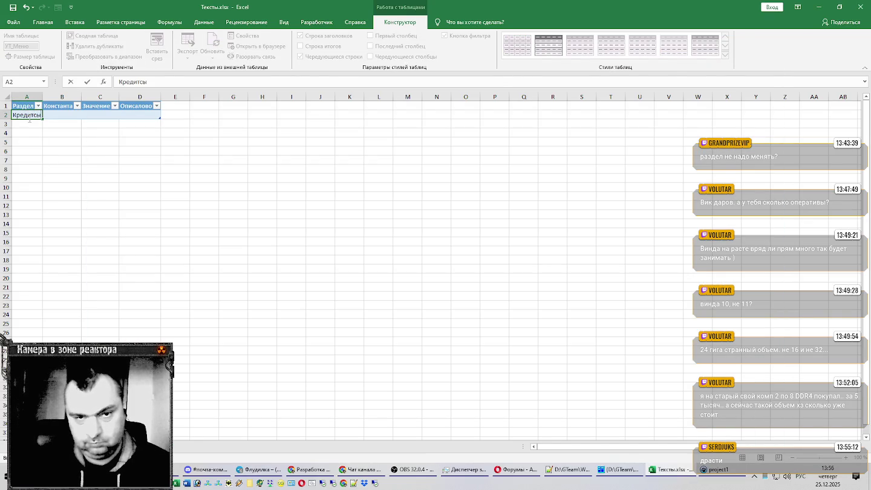
pyautogui.press('Return')
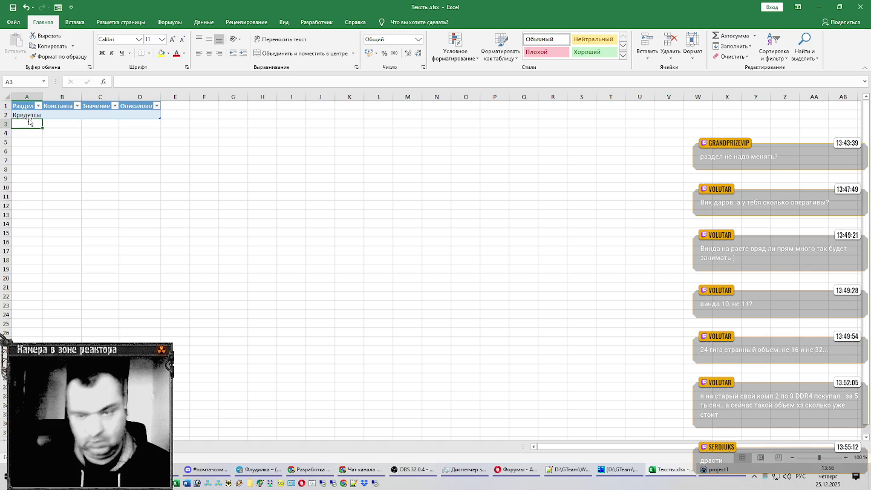
pyautogui.hotkey('alt', 'Tab')
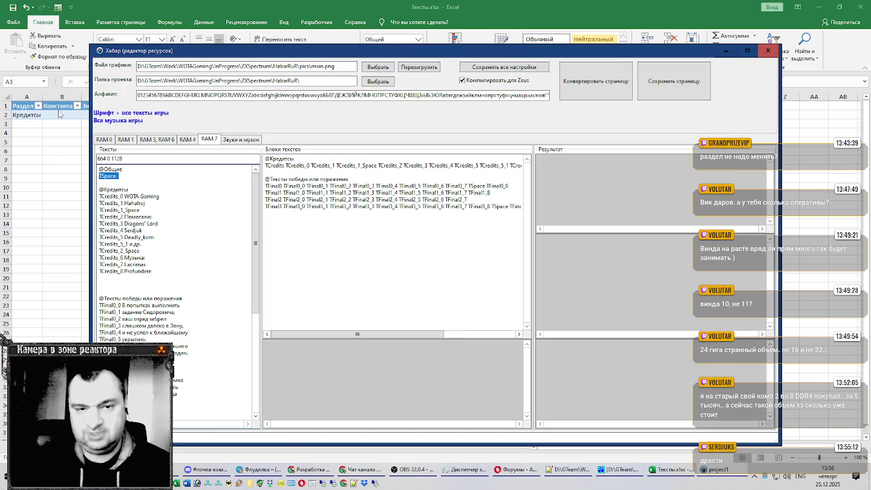
pyautogui.click(60, 112)
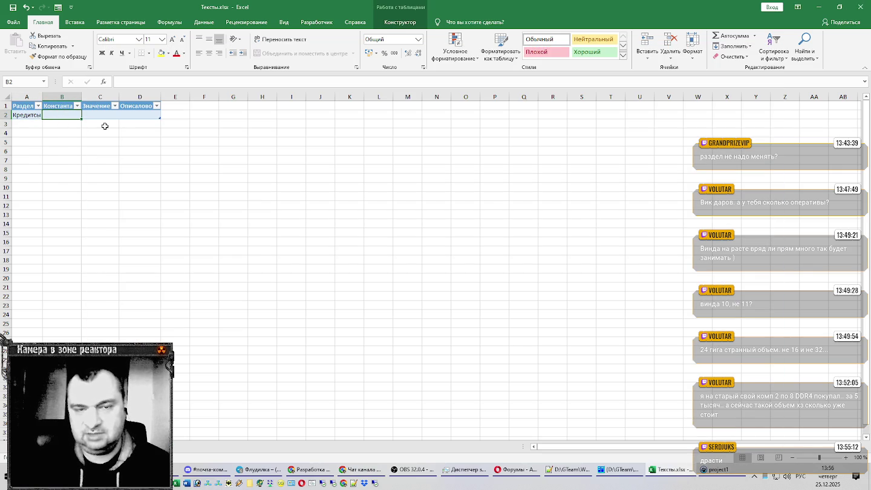
# Copy the constant name TCredits from the Хабар editor into B2
pyautogui.hotkey('alt', 'Tab')
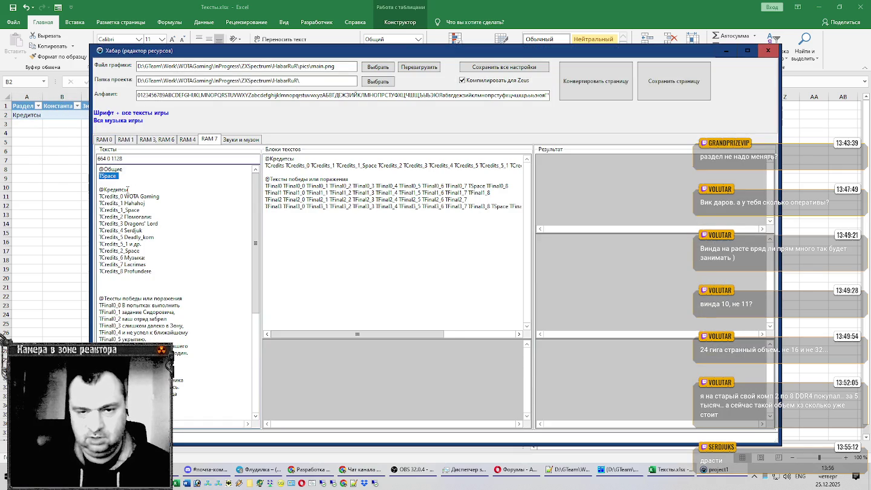
pyautogui.moveTo(120, 196); pyautogui.dragTo(100, 196)
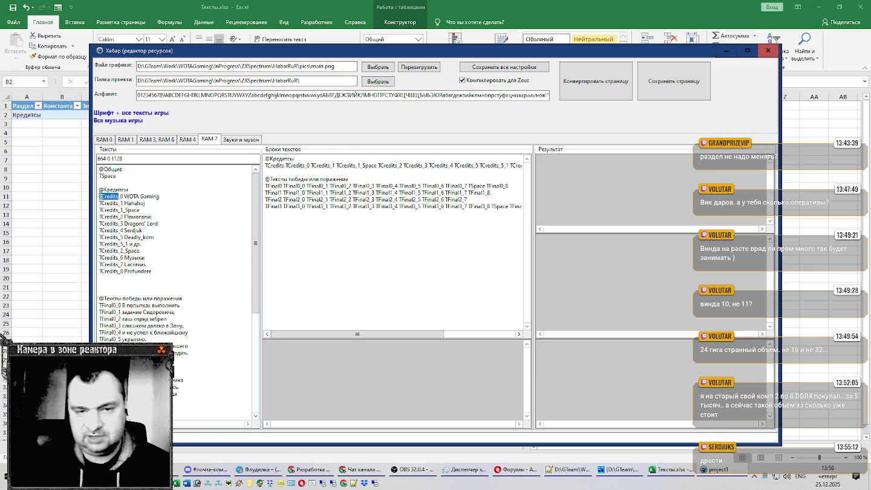
pyautogui.hotkey('ctrl', 'c')
pyautogui.hotkey('alt', 'Tab')
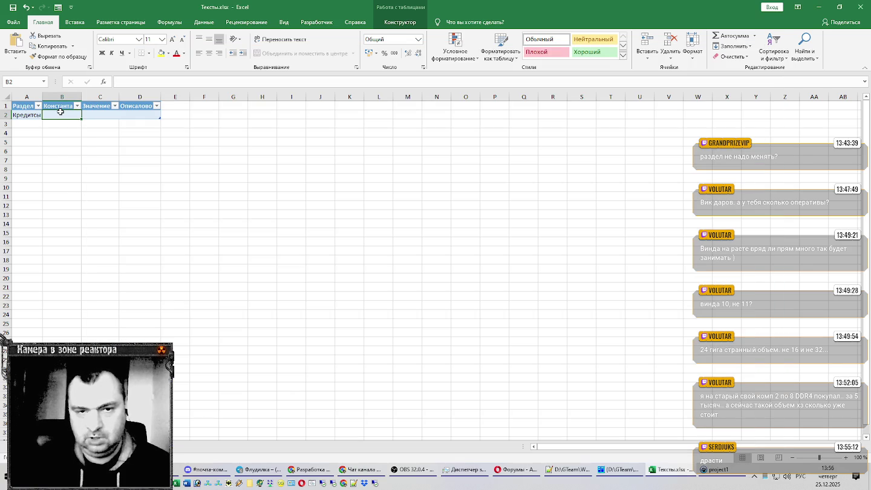
pyautogui.hotkey('ctrl', 'v')
# Copy the value WOTA Gaming from the Хабар editor into C3
pyautogui.click(111, 121)
pyautogui.hotkey('alt', 'Tab')
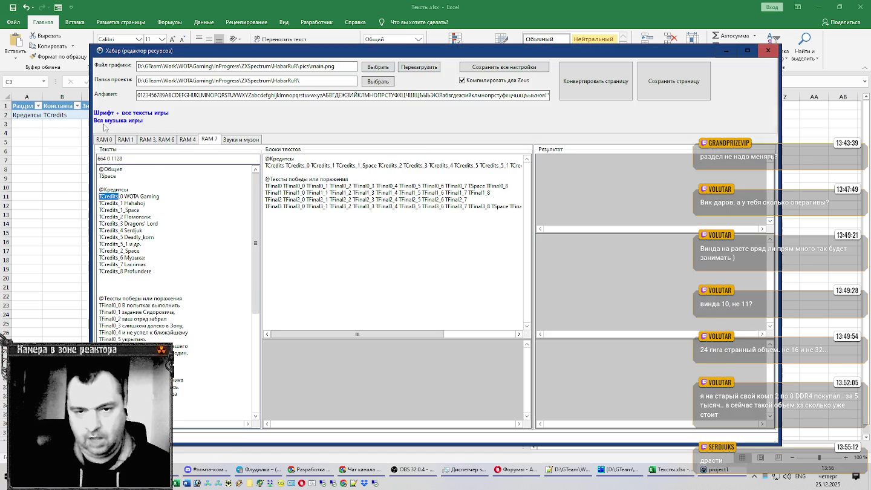
pyautogui.moveTo(122, 196); pyautogui.dragTo(171, 196)
pyautogui.hotkey('alt', 'Tab')
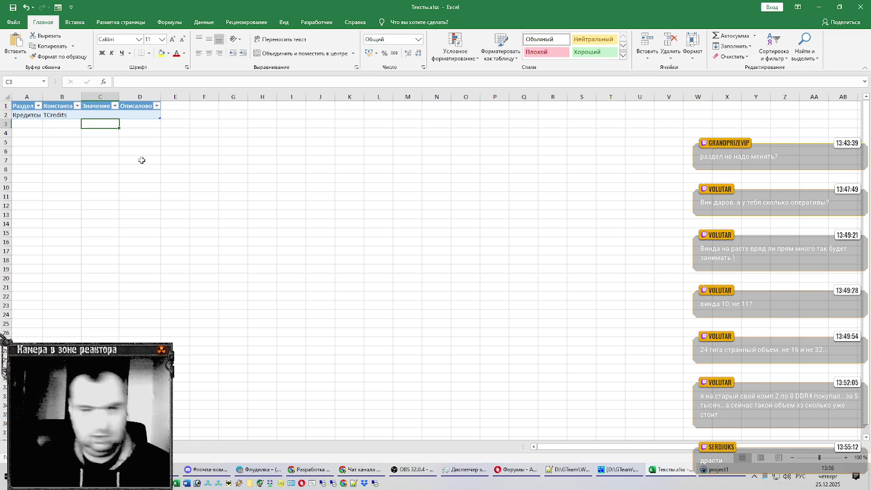
pyautogui.hotkey('ctrl', 'v')
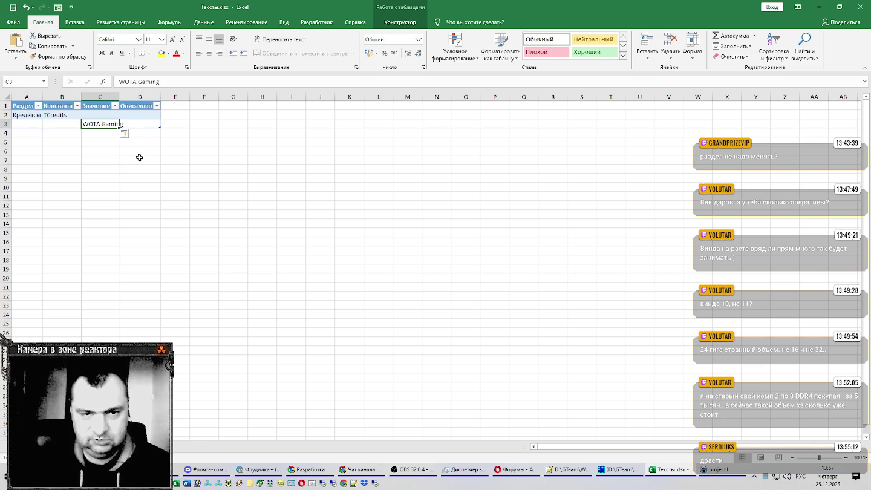
pyautogui.press('Return')
# Auto-fit column C to the width of WOTA Gaming
pyautogui.click(149, 123)
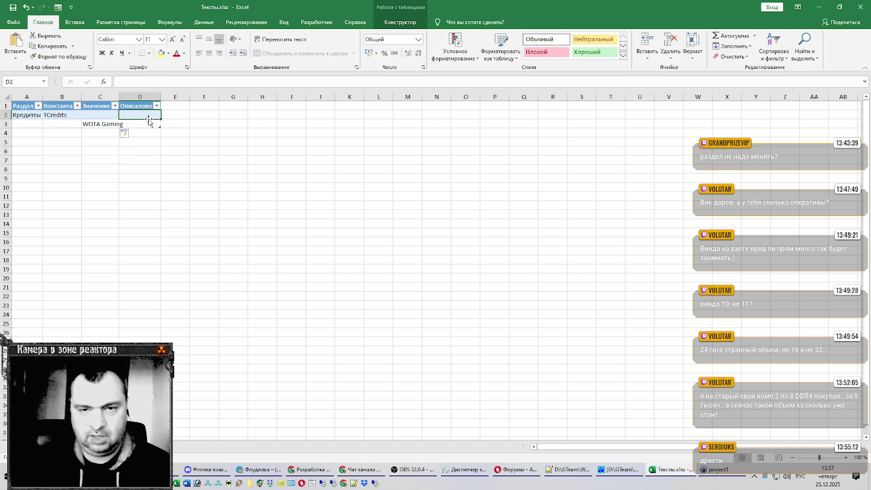
pyautogui.click(113, 125)
pyautogui.moveTo(123, 96); pyautogui.dragTo(123, 95)
pyautogui.doubleClick(123, 96)
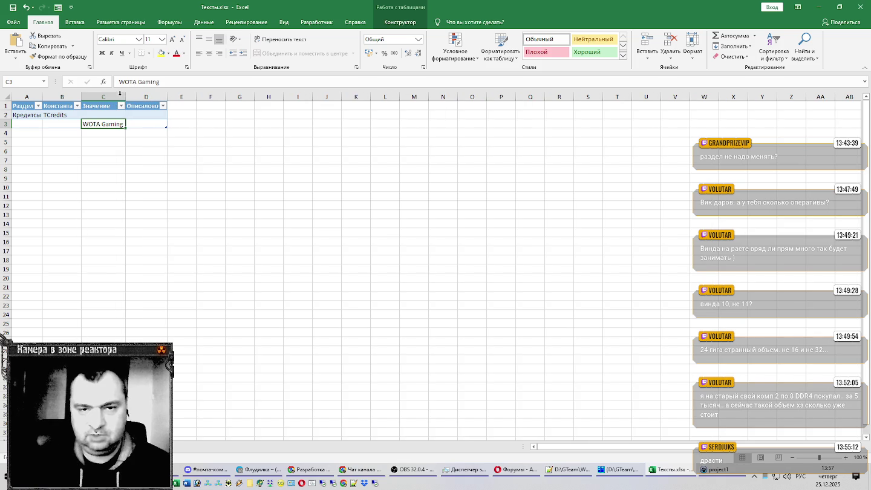
pyautogui.click(108, 133)
# Paste the credits lines from Hahahoj to Profundere from the editor into C4:C14
pyautogui.hotkey('alt', 'Tab')
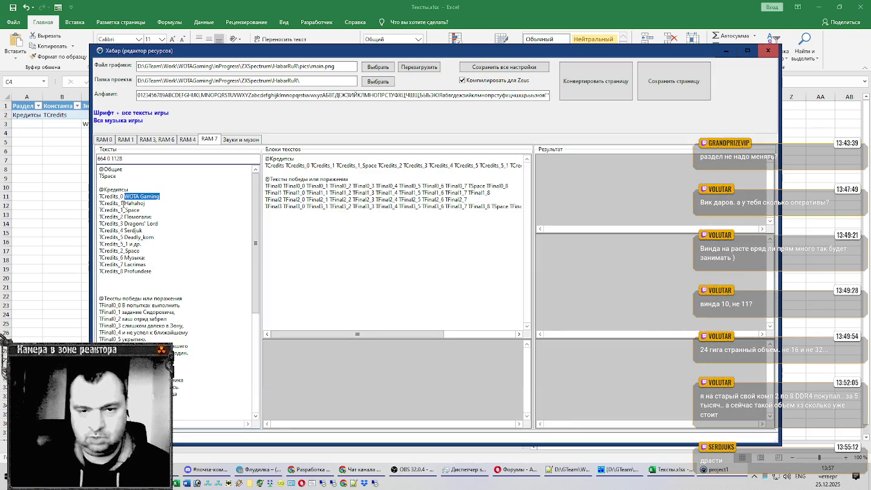
pyautogui.moveTo(125, 204); pyautogui.dragTo(158, 269)
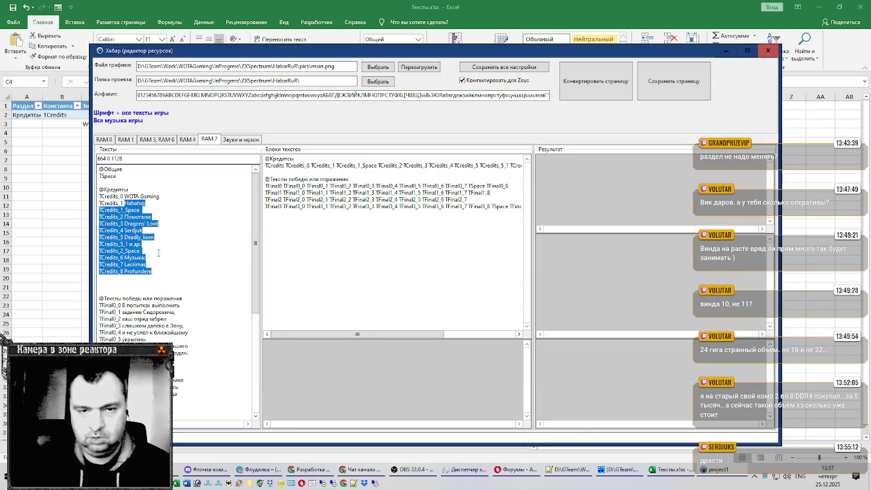
pyautogui.hotkey('ctrl', 'c')
pyautogui.hotkey('alt', 'Tab')
pyautogui.hotkey('ctrl', 'v')
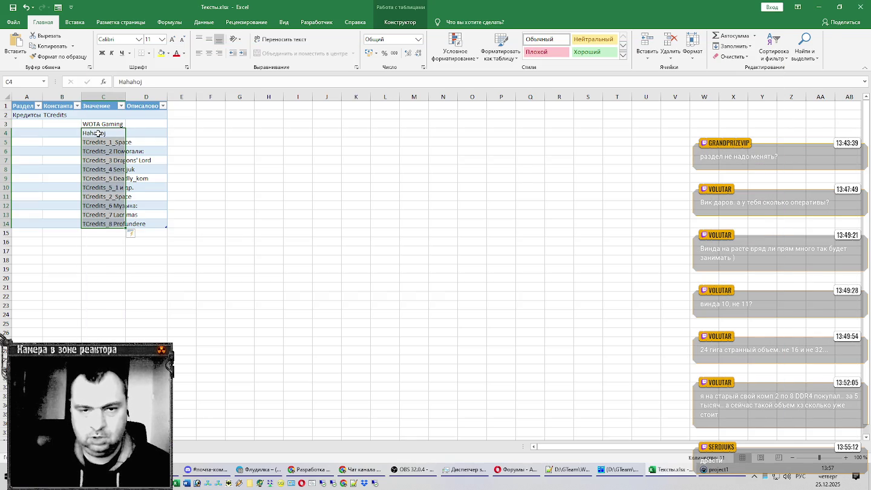
# Empty the TCredits_1_Space line in C5 and reduce C6 to Помогали:
pyautogui.doubleClick(115, 143)
pyautogui.moveTo(134, 142); pyautogui.dragTo(82, 143)
pyautogui.press('BackSpace')
pyautogui.press('Return')
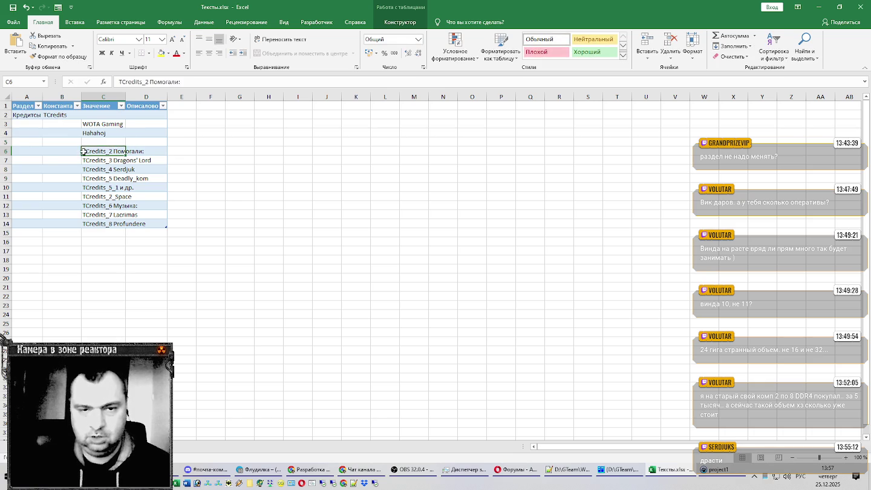
pyautogui.doubleClick(96, 151)
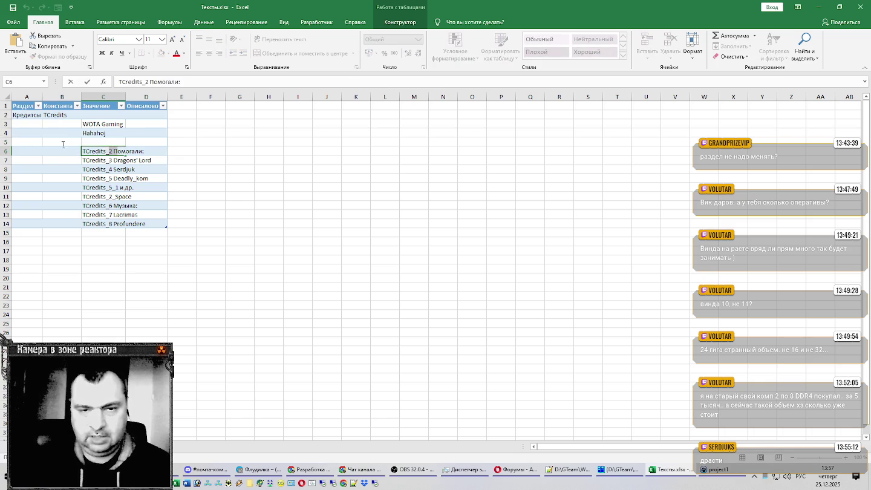
pyautogui.doubleClick(95, 151)
pyautogui.click(113, 151)
pyautogui.doubleClick(113, 151)
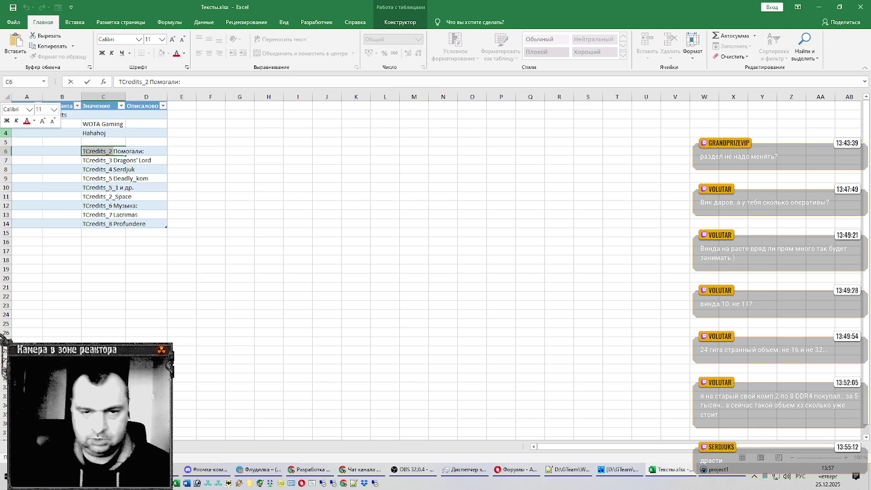
pyautogui.press('BackSpace')
pyautogui.press('Return')
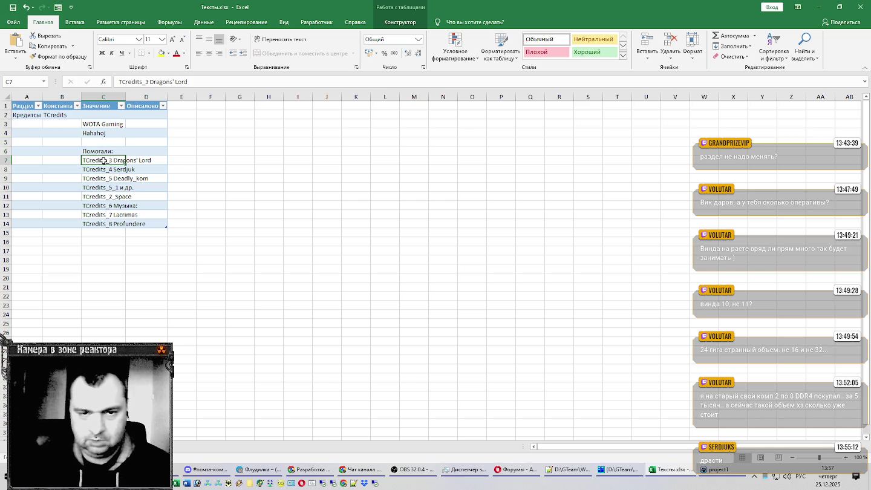
# Strip the TCredits prefixes so C7:C9 read Dragons' Lord, Serdjuk and Deadly_kom
pyautogui.doubleClick(105, 161)
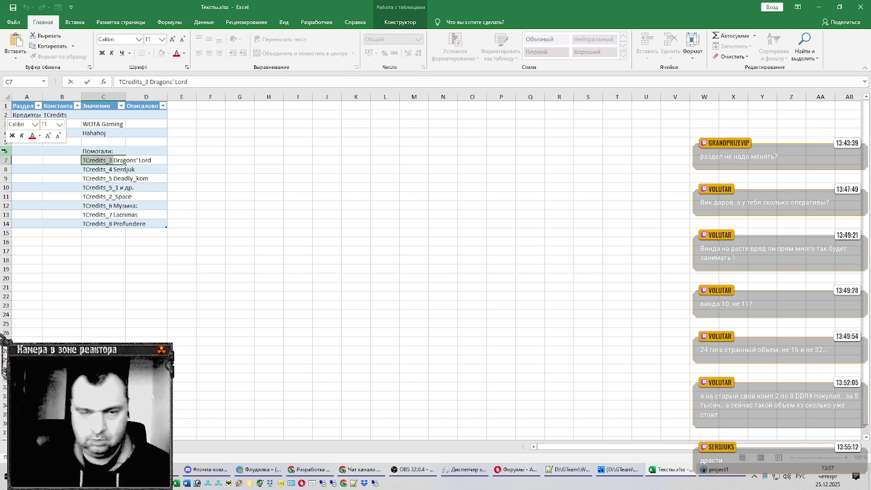
pyautogui.press('BackSpace')
pyautogui.press('Return')
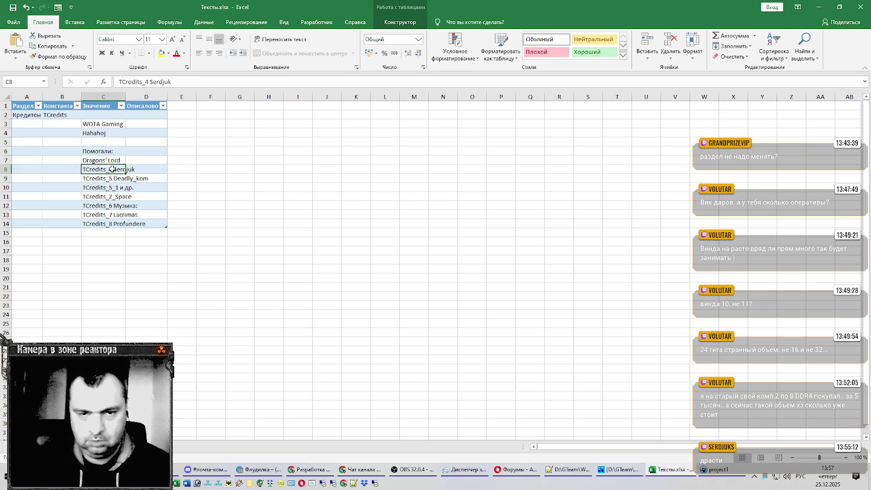
pyautogui.doubleClick(114, 170)
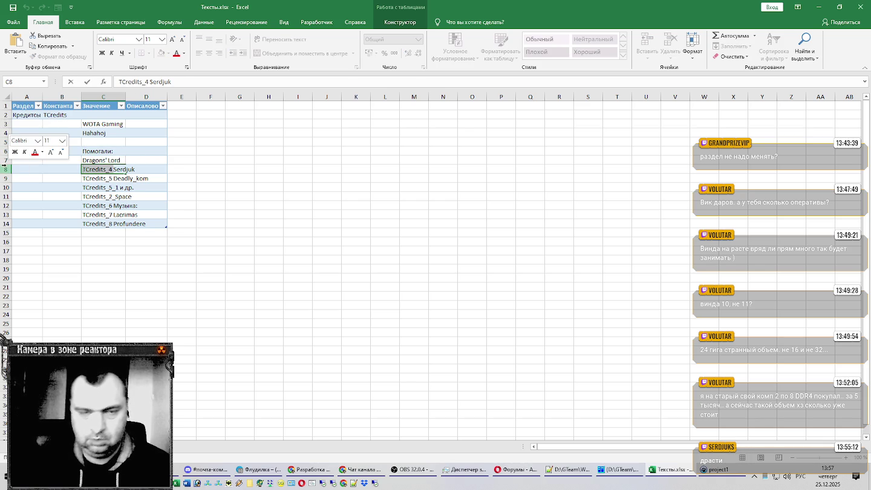
pyautogui.press('BackSpace')
pyautogui.press('Return')
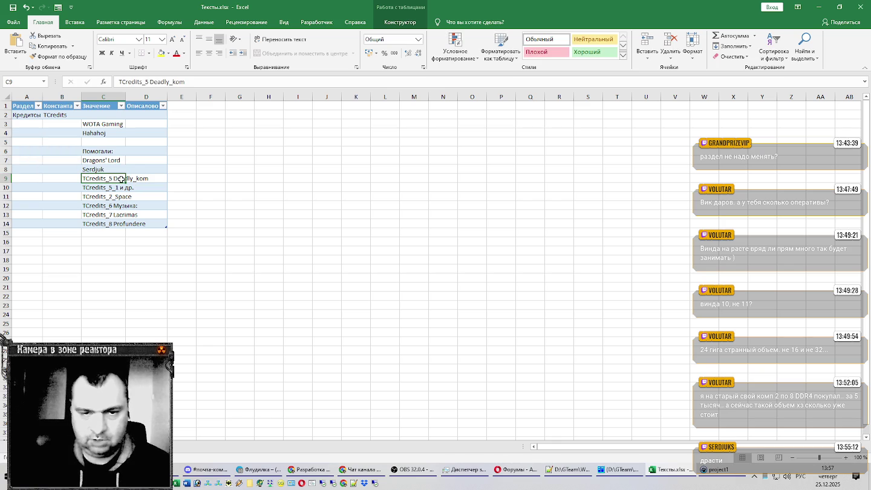
pyautogui.doubleClick(121, 178)
pyautogui.click(114, 178)
pyautogui.press('BackSpace')
pyautogui.press('BackSpace')
pyautogui.press('BackSpace')
pyautogui.press('Return')
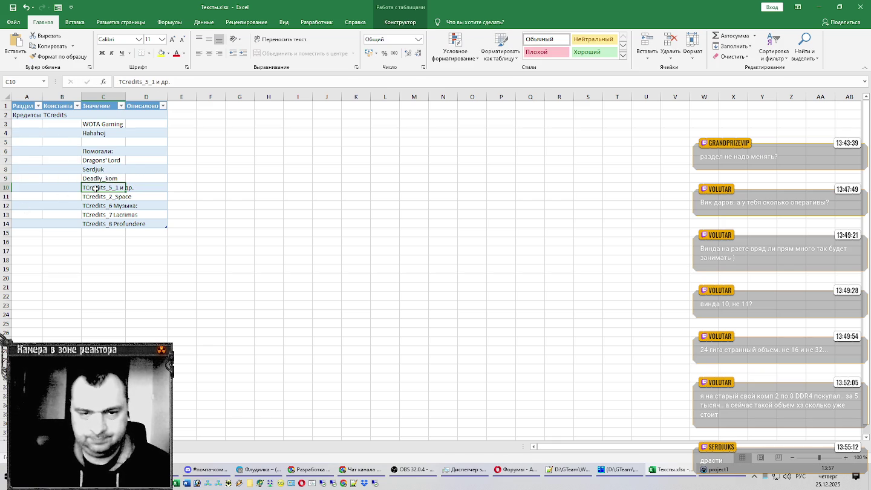
# Reduce C10 to и др., empty the TCredits_2_Space line in C11, and strip TCredits_6 from C12
pyautogui.doubleClick(94, 188)
pyautogui.moveTo(123, 188); pyautogui.dragTo(6, 187)
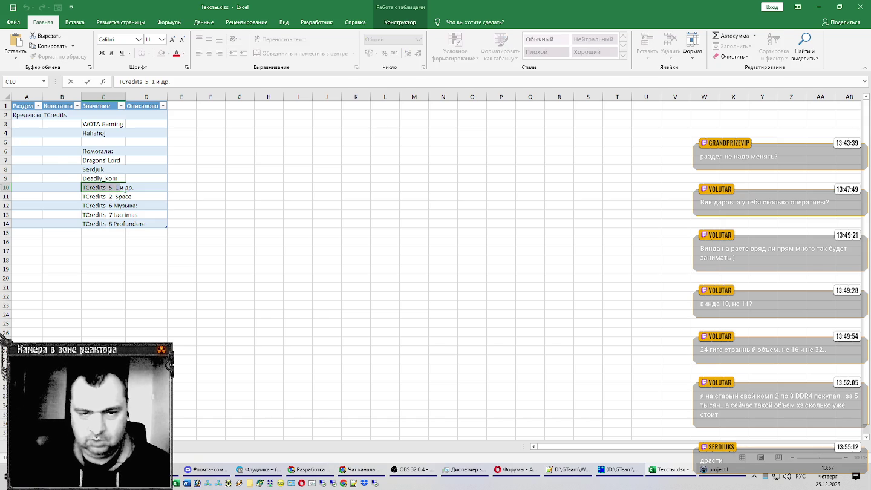
pyautogui.press('BackSpace')
pyautogui.press('Return')
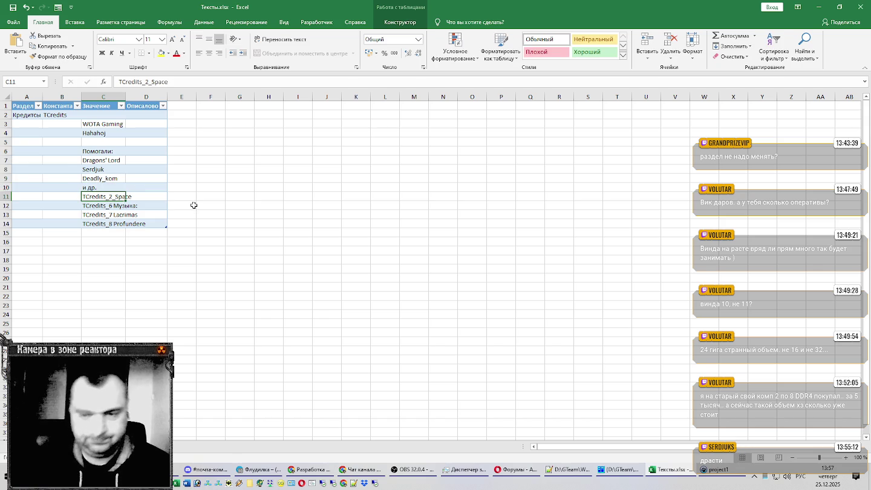
pyautogui.doubleClick(121, 197)
pyautogui.moveTo(132, 197); pyautogui.dragTo(39, 197)
pyautogui.press('BackSpace')
pyautogui.press('Return')
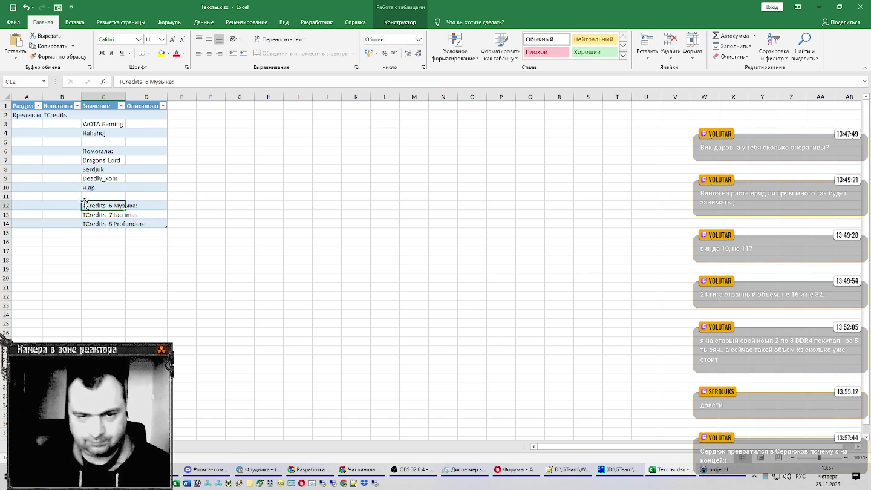
pyautogui.doubleClick(110, 206)
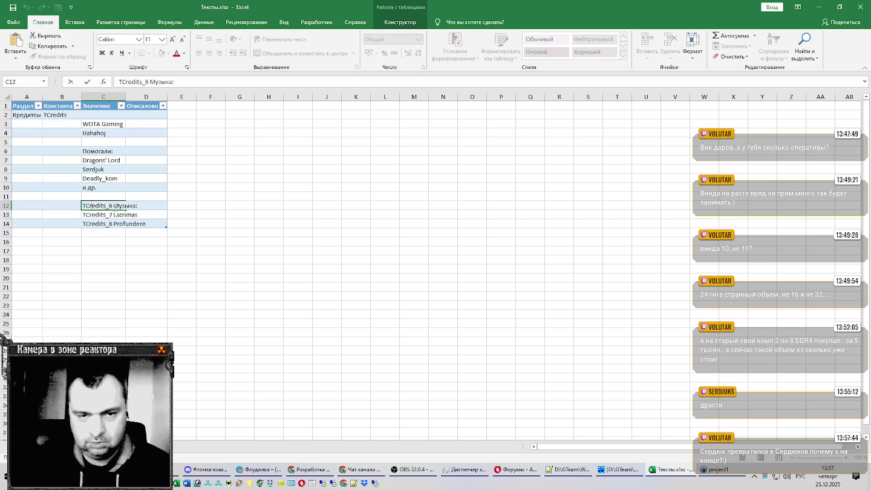
pyautogui.moveTo(115, 206); pyautogui.dragTo(37, 200)
pyautogui.press('BackSpace')
pyautogui.press('Return')
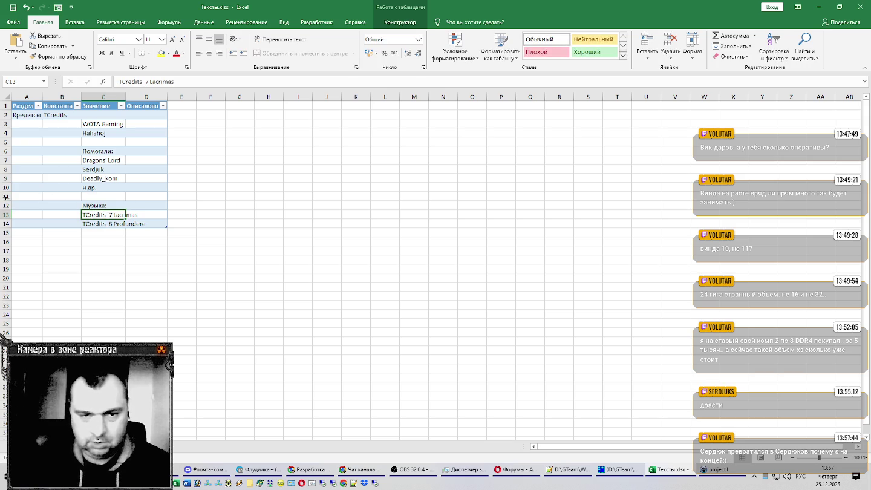
# Strip the TCredits_7 and TCredits_8 prefixes, leaving Lacrimas and Profundere in C13:C14
pyautogui.doubleClick(122, 215)
pyautogui.moveTo(114, 215); pyautogui.dragTo(83, 215)
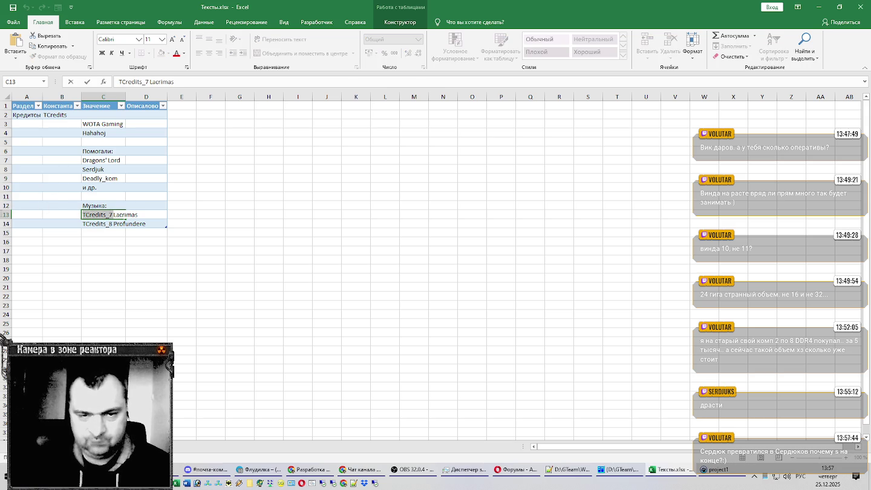
pyautogui.press('BackSpace')
pyautogui.press('Return')
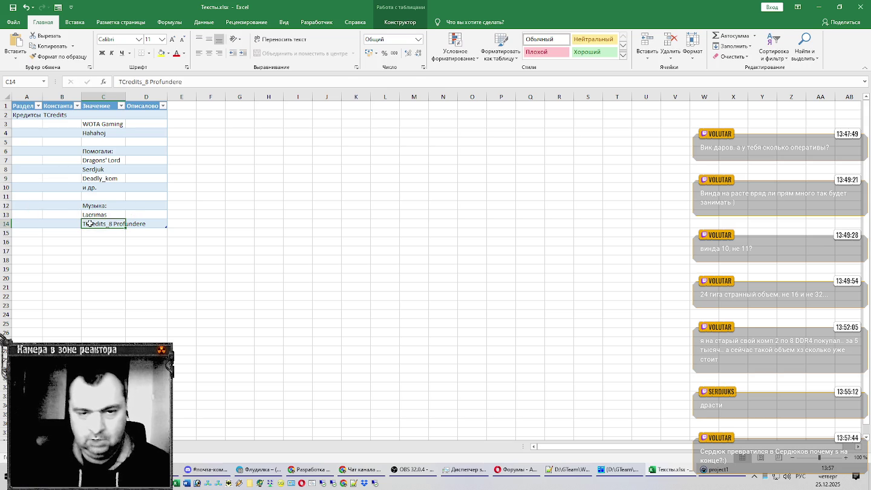
pyautogui.doubleClick(90, 223)
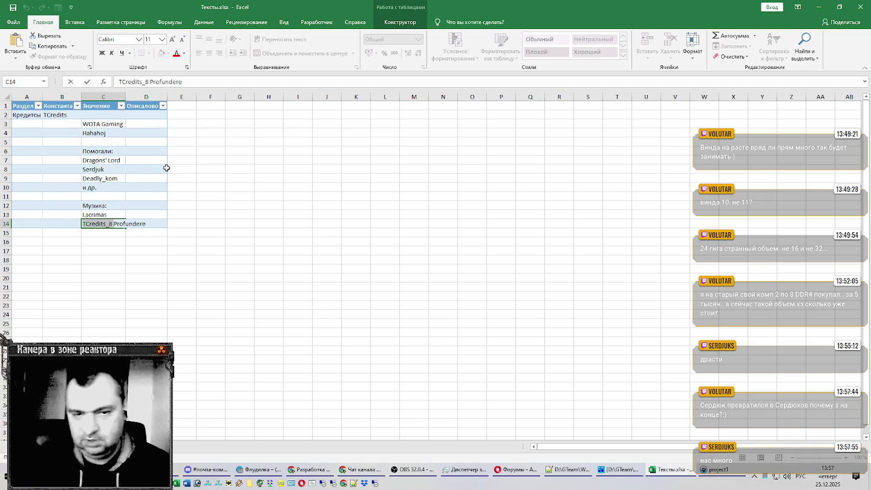
pyautogui.press('BackSpace')
pyautogui.press('Return')
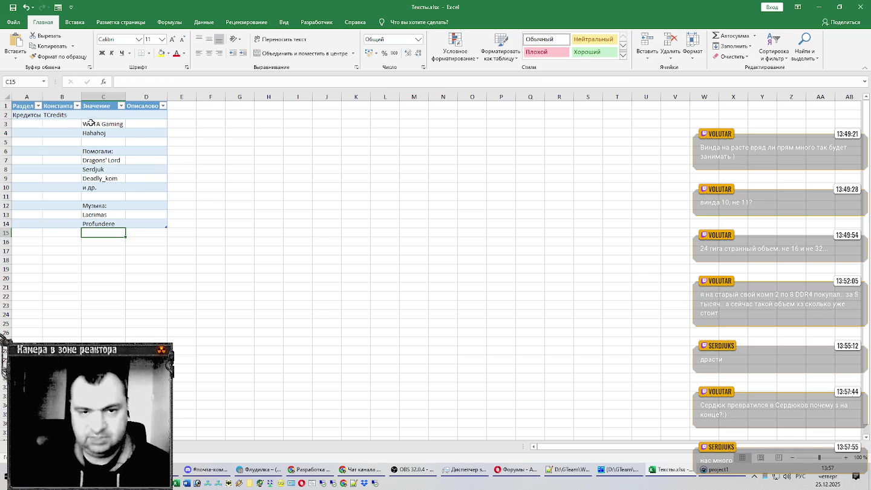
pyautogui.click(99, 114)
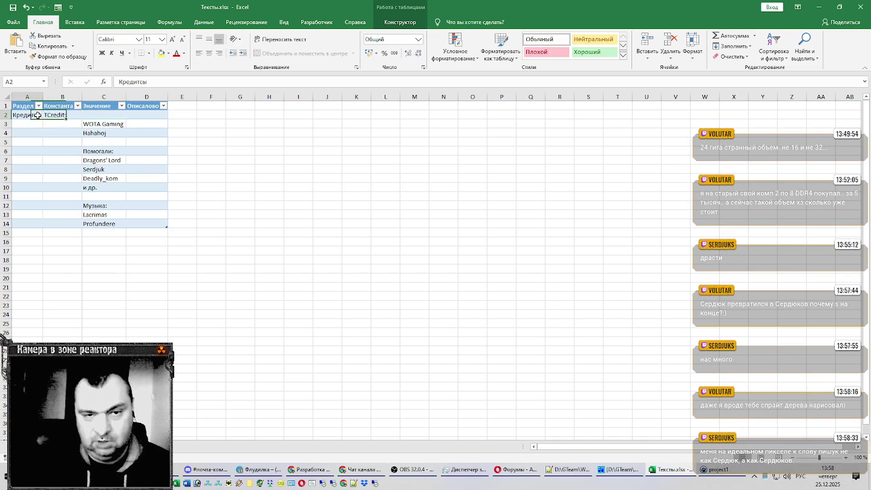
# Fill A2:D14 with light green, undoing an accidental red font colour
pyautogui.moveTo(41, 117); pyautogui.dragTo(142, 221)
pyautogui.click(176, 53)
pyautogui.hotkey('ctrl', 'z')
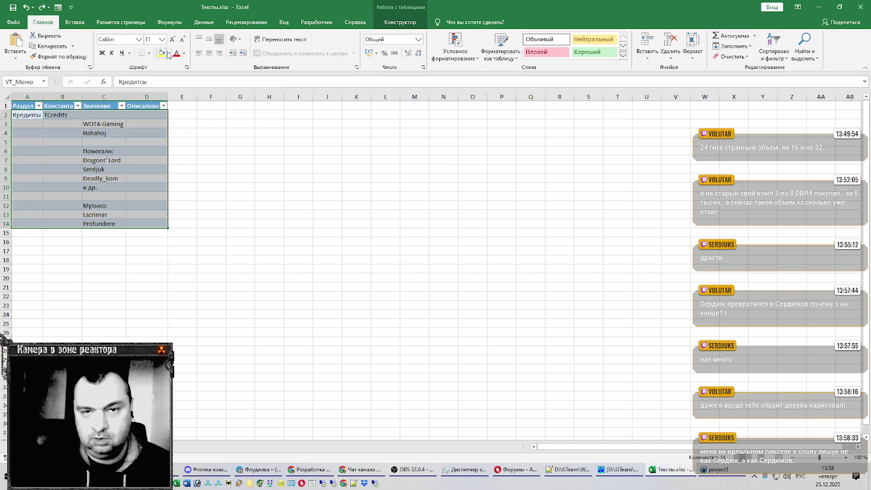
pyautogui.click(168, 53)
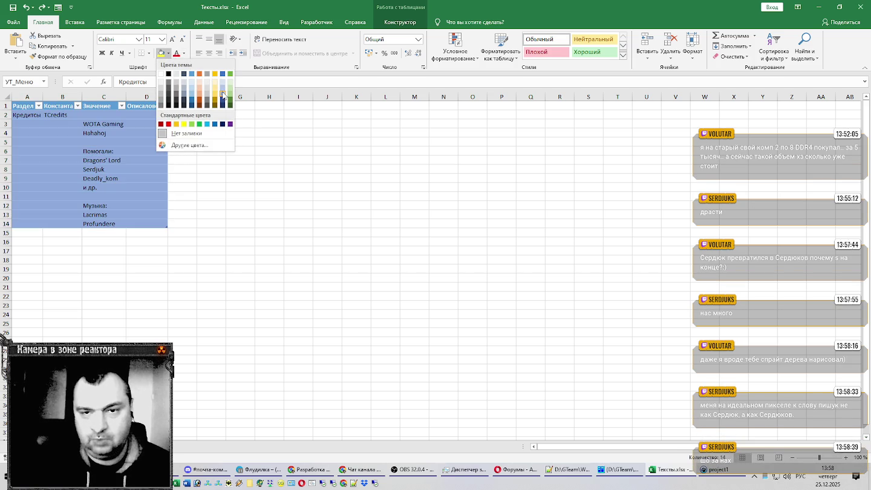
pyautogui.click(230, 83)
pyautogui.click(114, 161)
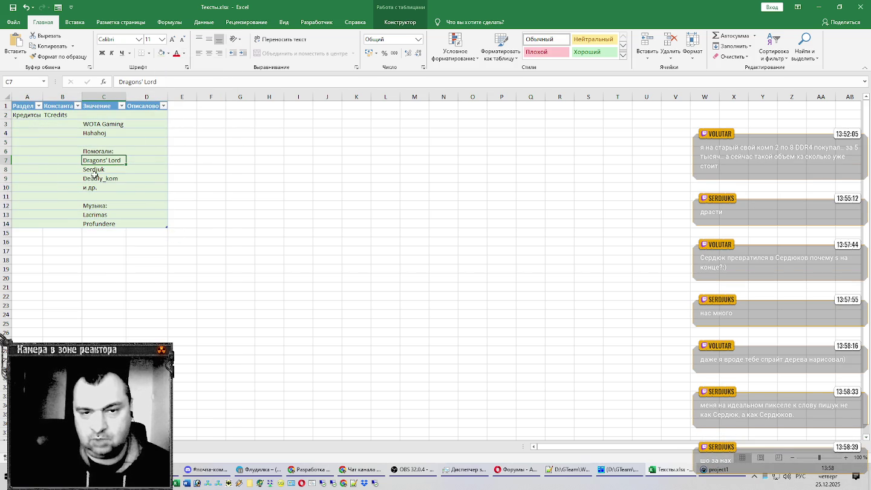
pyautogui.click(113, 233)
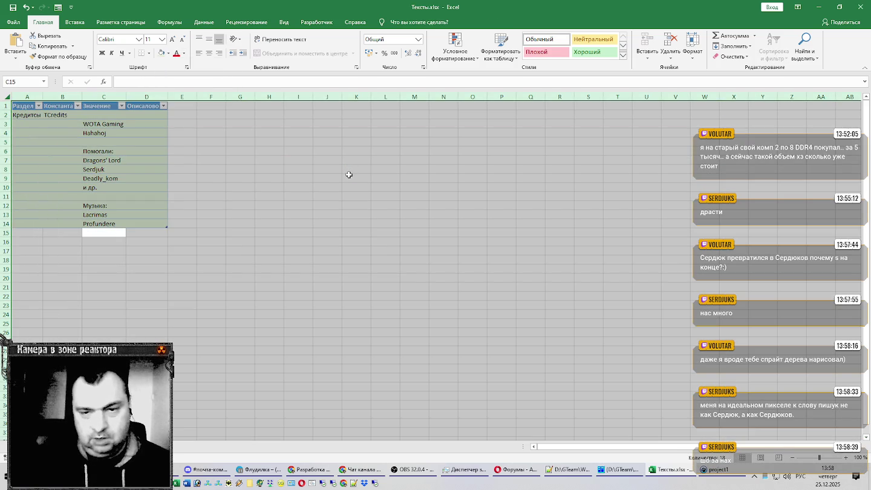
pyautogui.click(205, 169)
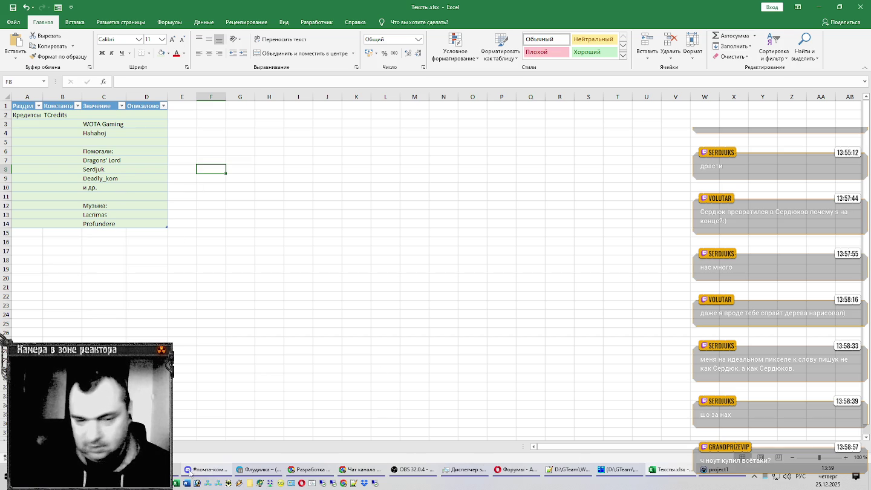
# Bring the Telegram chat in front of the spreadsheet
pyautogui.click(270, 471)
pyautogui.click(272, 471)
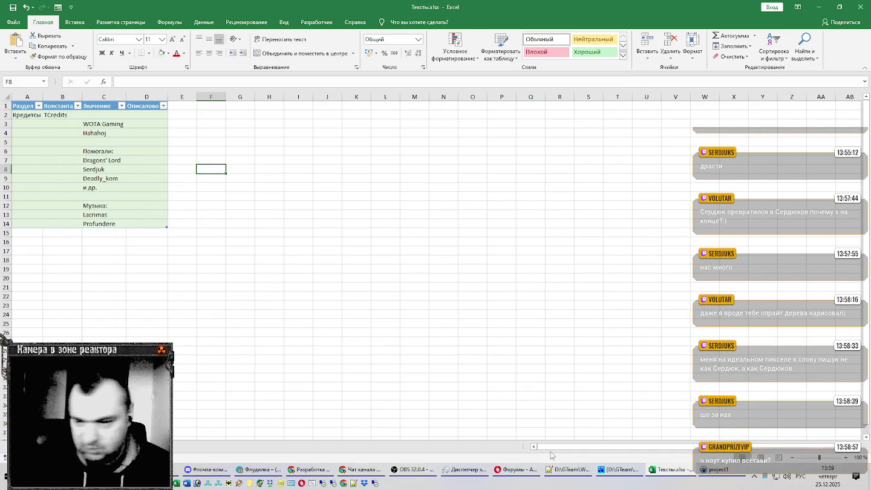
pyautogui.click(258, 469)
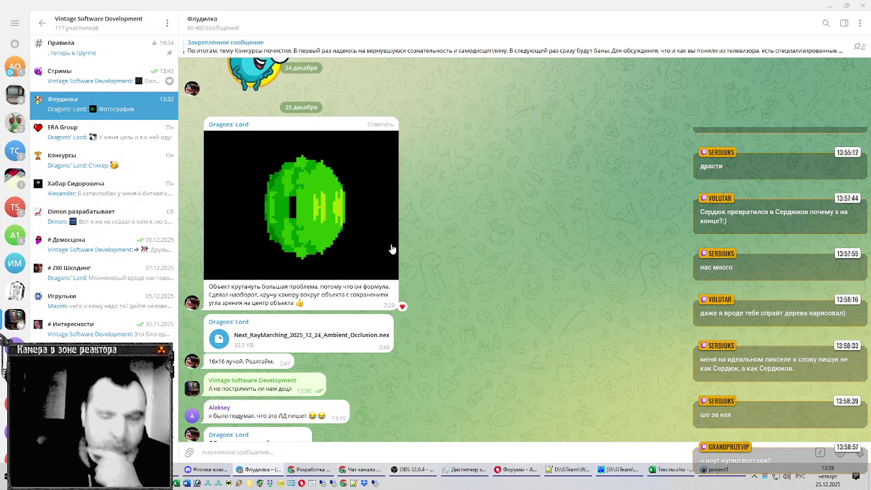
# Scroll back through the earlier image posts in Флудилка, then minimize Telegram
pyautogui.scroll(5, 393, 245)
pyautogui.scroll(2, 393, 244)
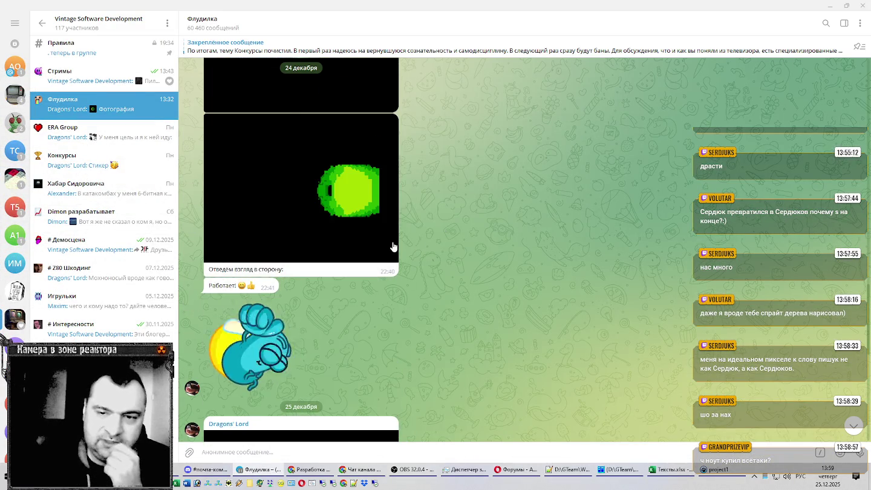
pyautogui.scroll(3, 394, 245)
pyautogui.scroll(3, 394, 245)
pyautogui.scroll(2, 393, 243)
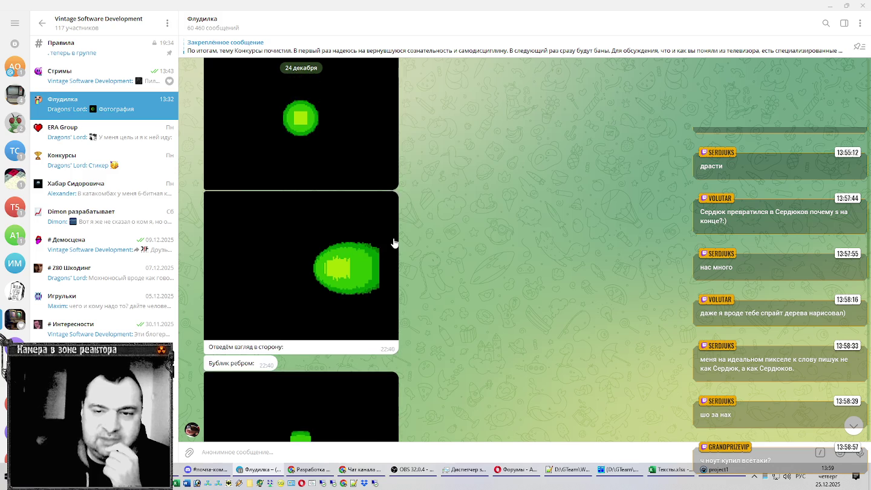
pyautogui.scroll(2, 393, 243)
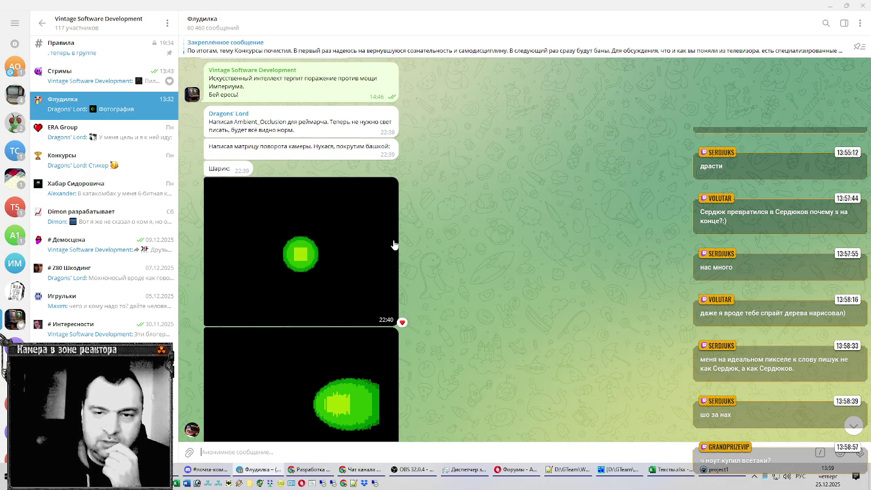
pyautogui.scroll(-2, 308, 203)
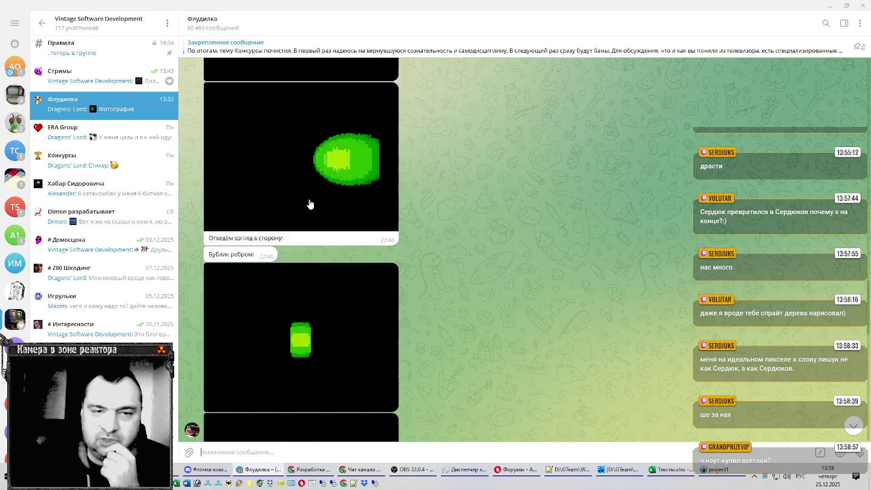
pyautogui.click(833, 5)
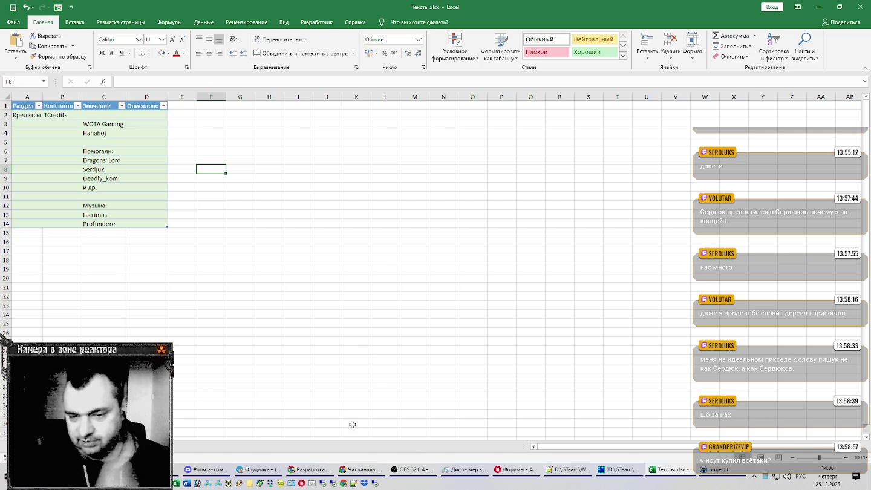
pyautogui.click(410, 477)
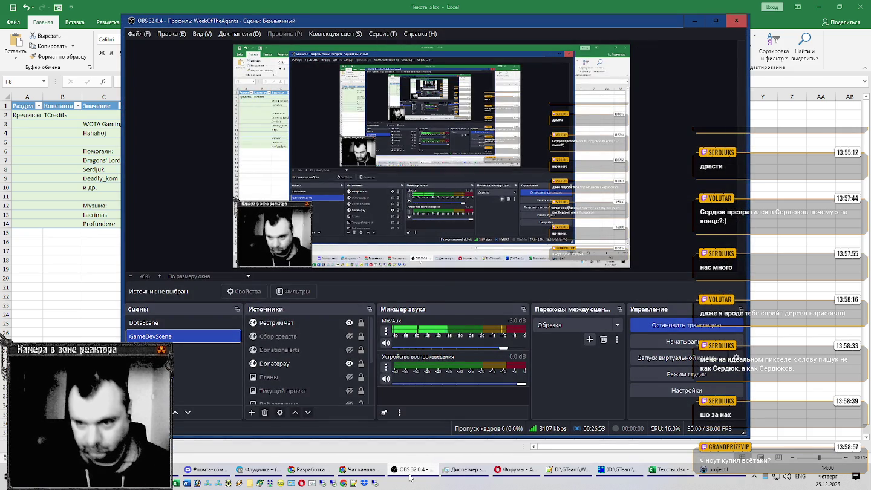
# Minimize OBS, check the Хабар editor, then switch Excel to the next, empty worksheet
pyautogui.click(410, 477)
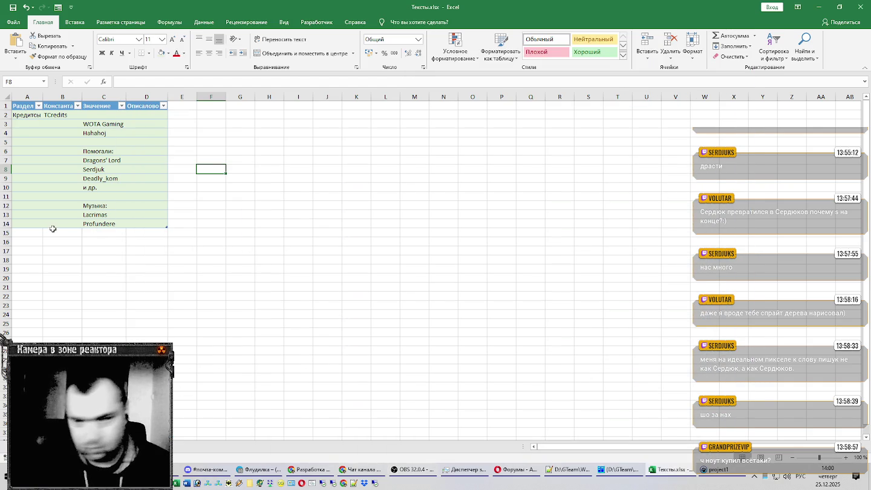
pyautogui.click(29, 231)
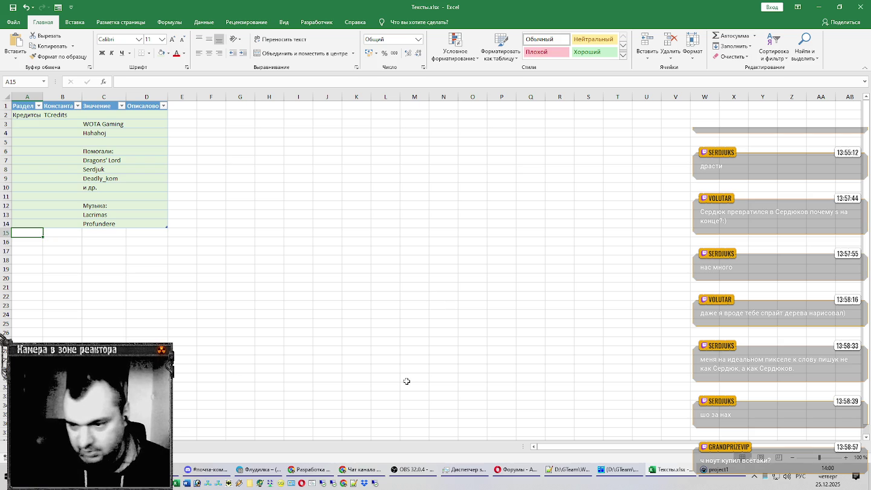
pyautogui.click(743, 474)
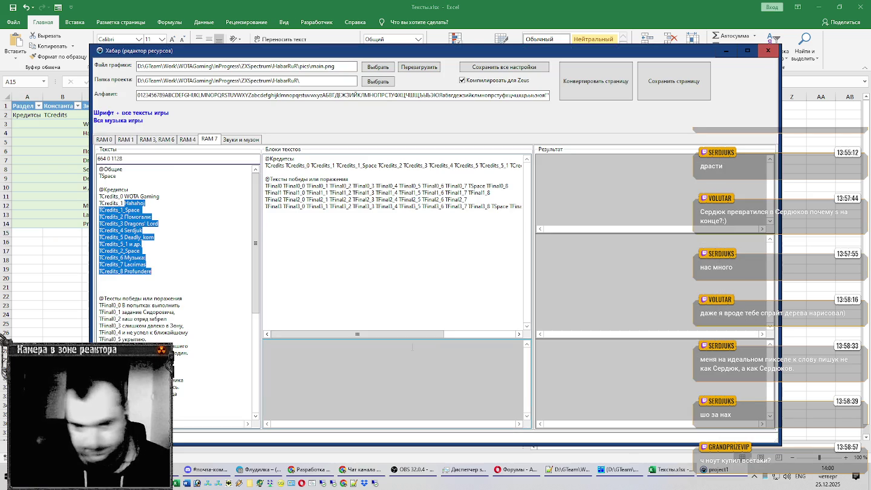
pyautogui.click(219, 320)
pyautogui.hotkey('alt', 'Tab')
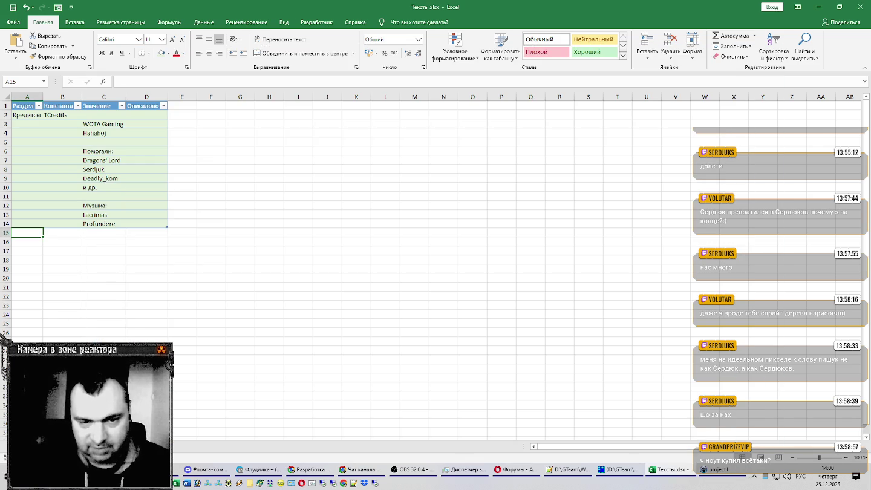
pyautogui.hotkey('ctrl', 'pagedown')
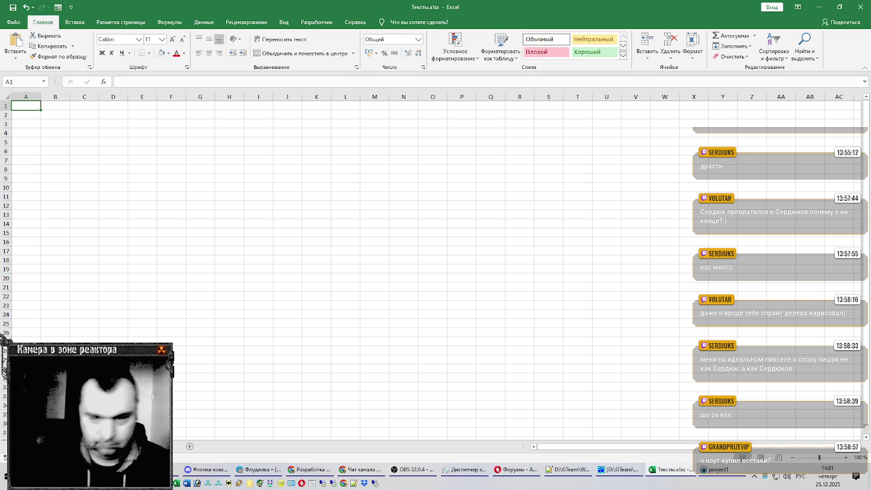
# Paste the Константа/Значение/Описалово table with TSpace and Пробел onto the blank sheet
pyautogui.hotkey('ctrl', 'pageup')
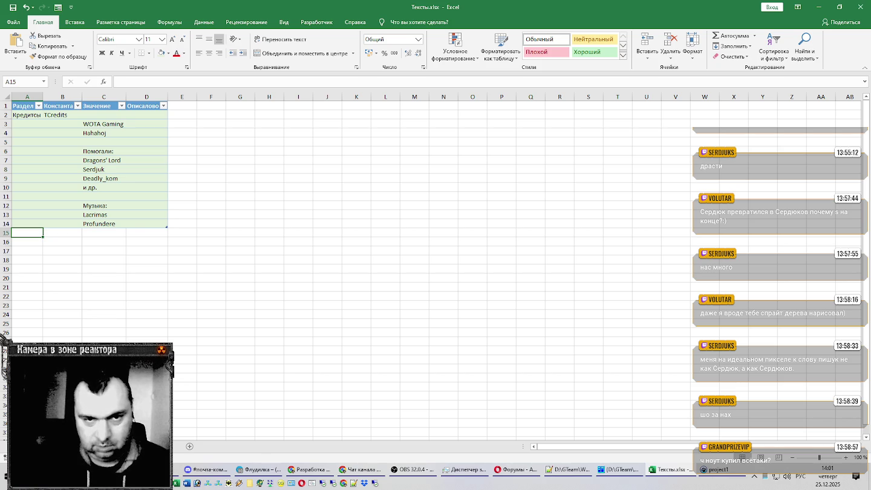
pyautogui.hotkey('ctrl', 'pageup')
pyautogui.click(30, 106)
pyautogui.hotkey('ctrl', 'pagedown')
pyautogui.hotkey('ctrl', 'v')
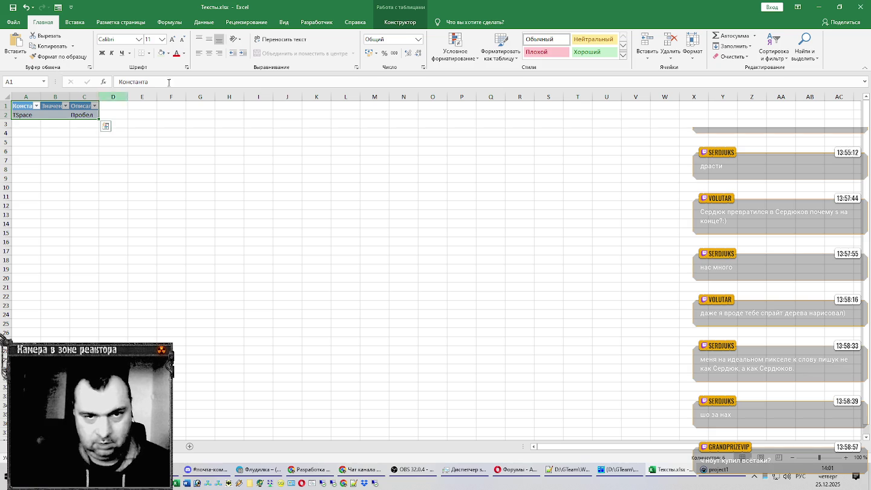
# Rename the table to ПедаПоражение and auto-fit columns A–C to their headers
pyautogui.click(394, 21)
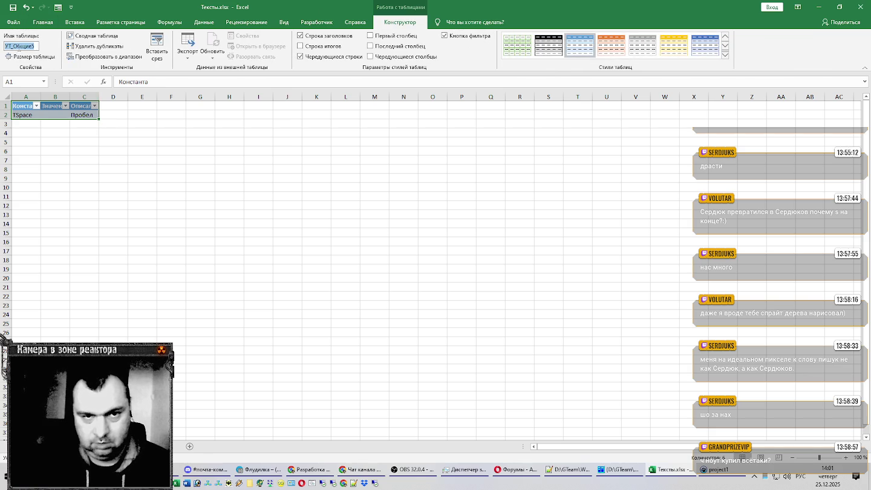
pyautogui.moveTo(17, 46); pyautogui.dragTo(66, 49)
pyautogui.write('П')
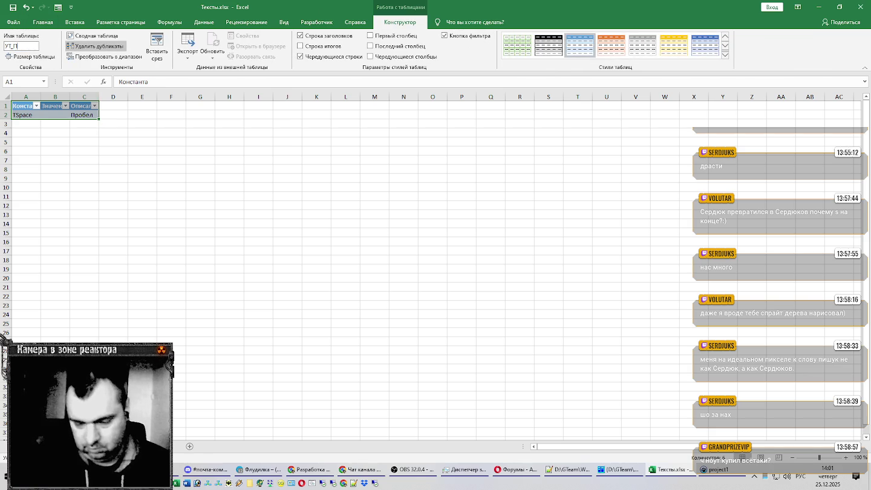
pyautogui.write('едаПоражен')
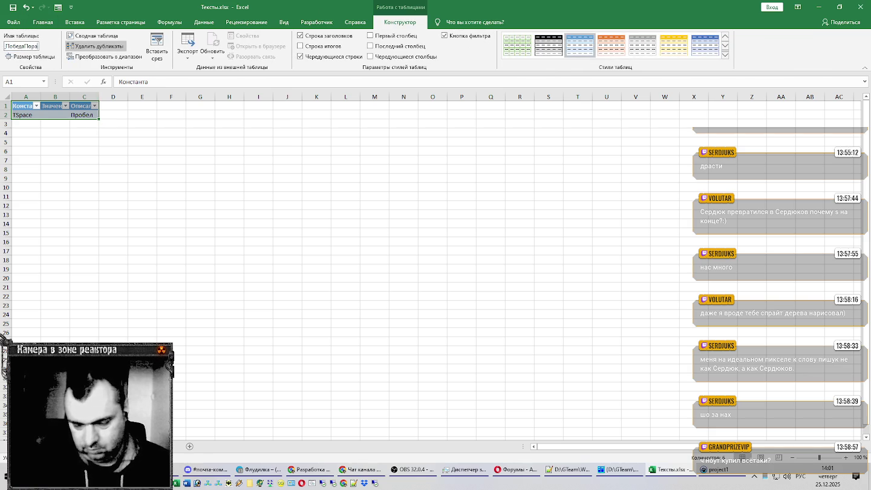
pyautogui.write('ие')
pyautogui.press('Return')
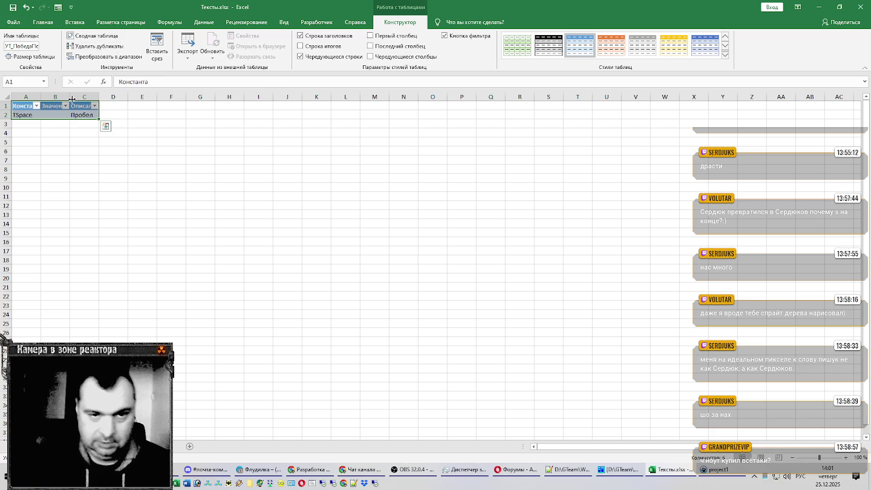
pyautogui.moveTo(79, 92); pyautogui.dragTo(9, 91)
pyautogui.doubleClick(41, 96)
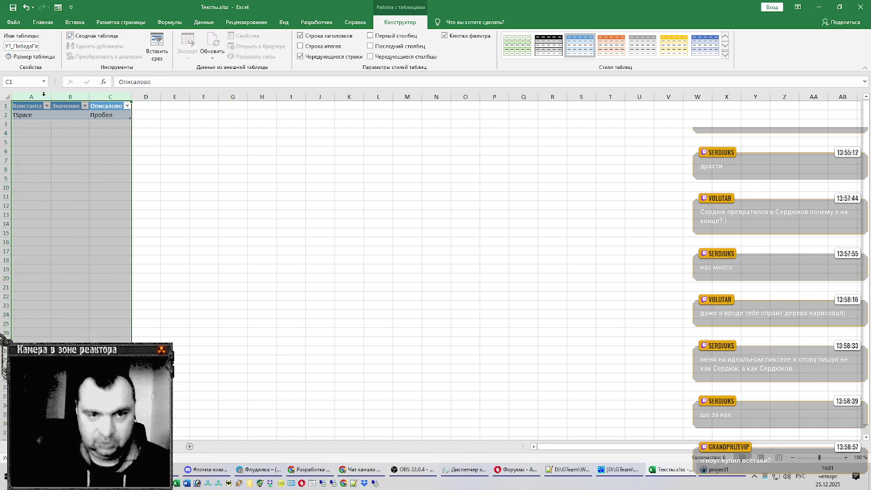
pyautogui.click(115, 115)
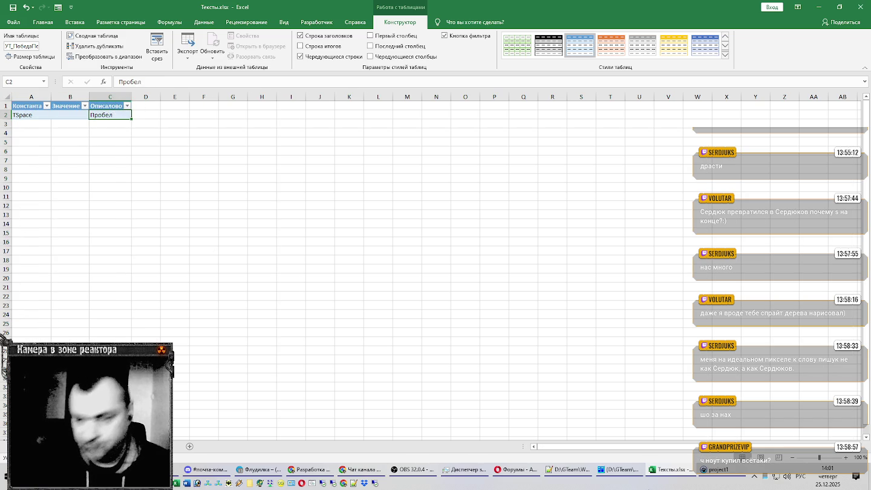
pyautogui.click(720, 471)
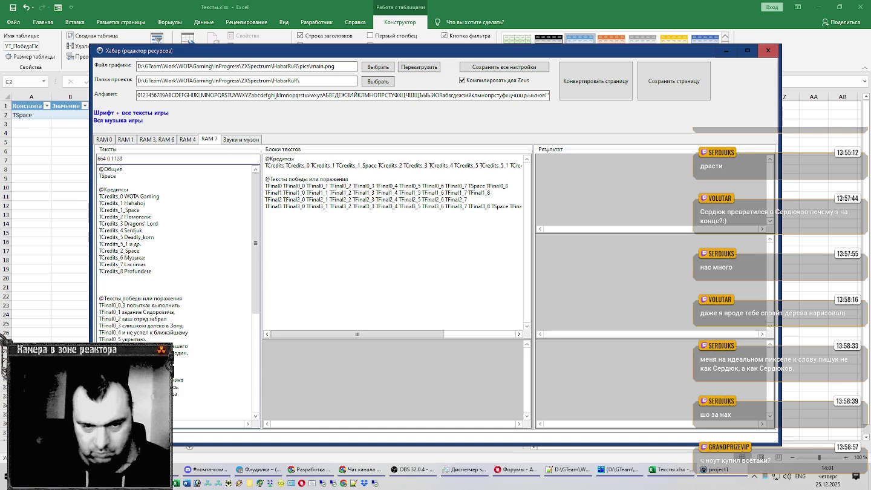
# Copy the constant name TFinal0 from the editor into A2
pyautogui.moveTo(123, 305); pyautogui.dragTo(188, 353)
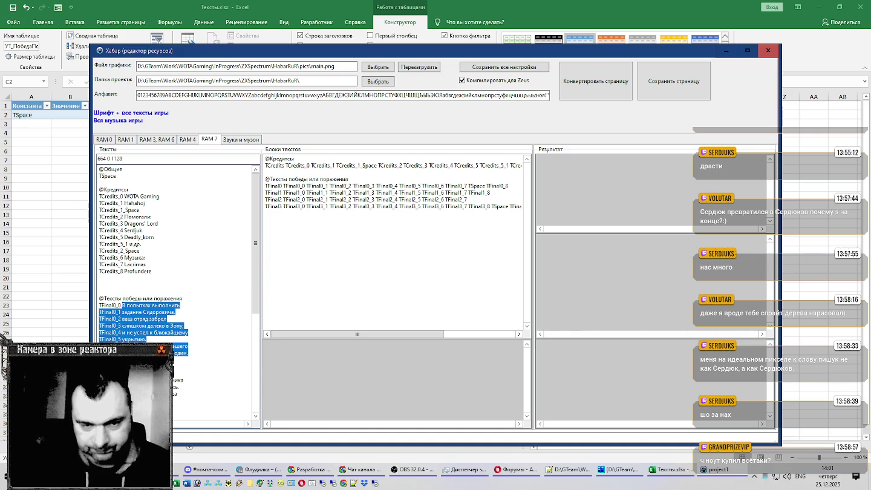
pyautogui.moveTo(117, 306); pyautogui.dragTo(90, 307)
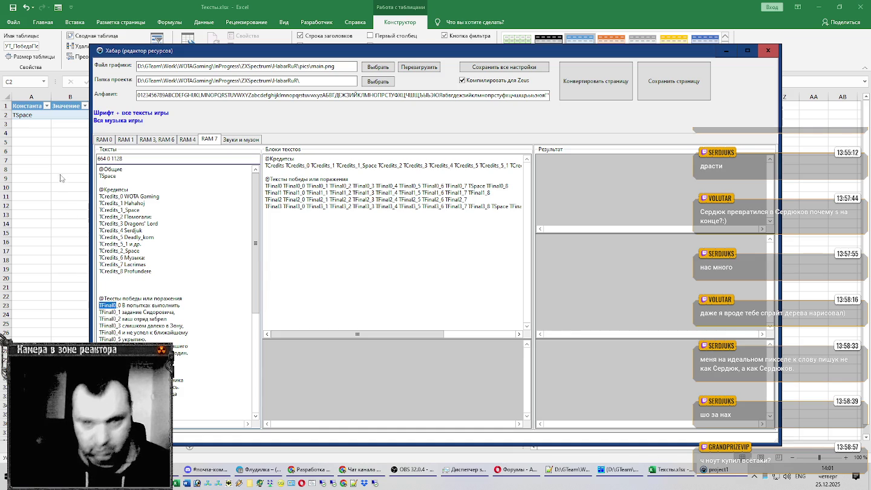
pyautogui.hotkey('ctrl', 'c')
pyautogui.click(46, 135)
pyautogui.click(38, 114)
pyautogui.hotkey('ctrl', 'v')
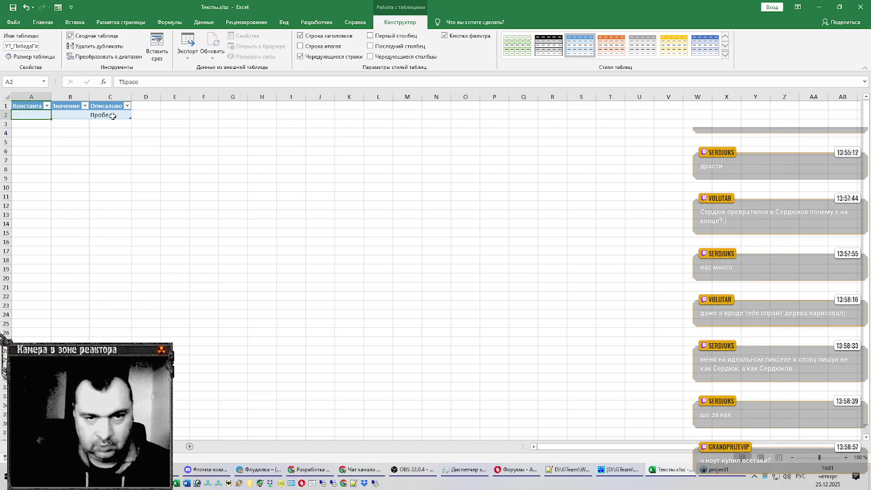
# Enter the description Закончилось время in C2
pyautogui.click(112, 115)
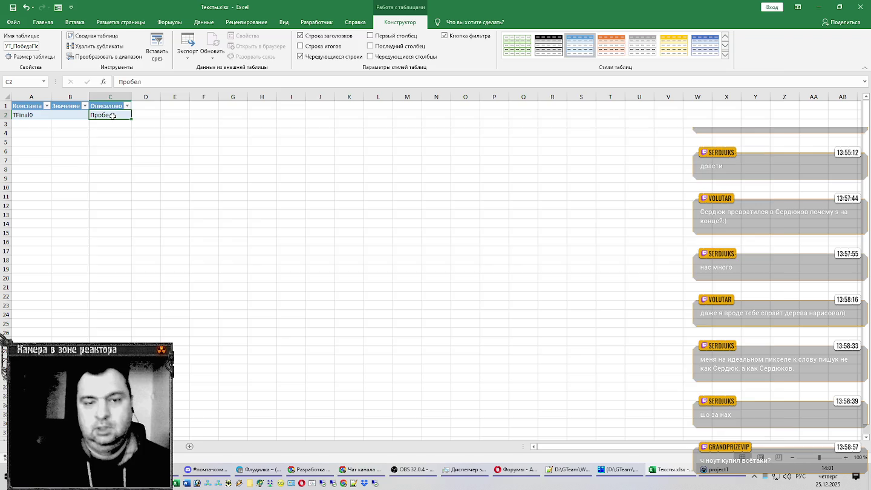
pyautogui.hotkey('alt', 'Tab')
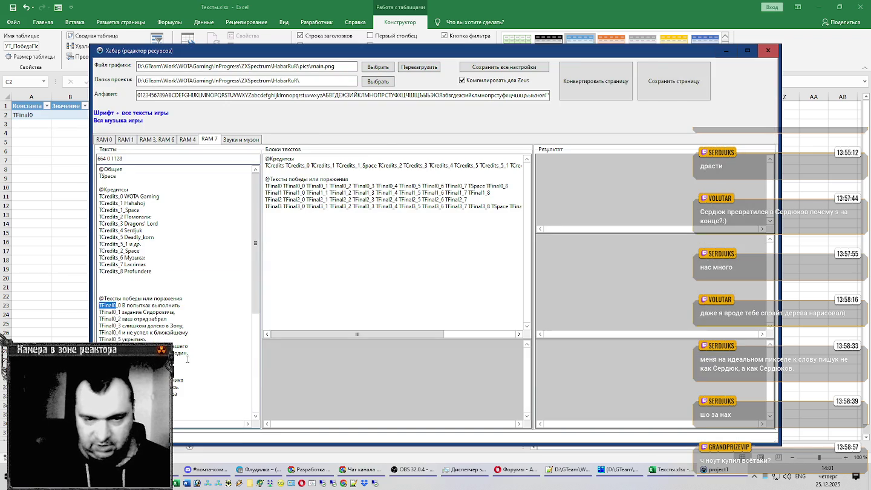
pyautogui.hotkey('alt', 'Tab')
pyautogui.hotkey('alt', 'Tab')
pyautogui.hotkey('alt', 'Tab')
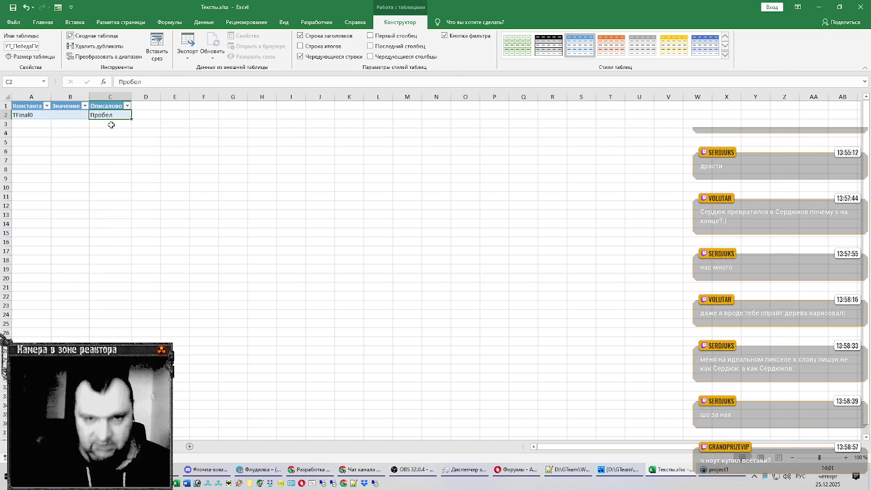
pyautogui.write('Закончилось время')
pyautogui.press('Return')
pyautogui.hotkey('alt', 'Tab')
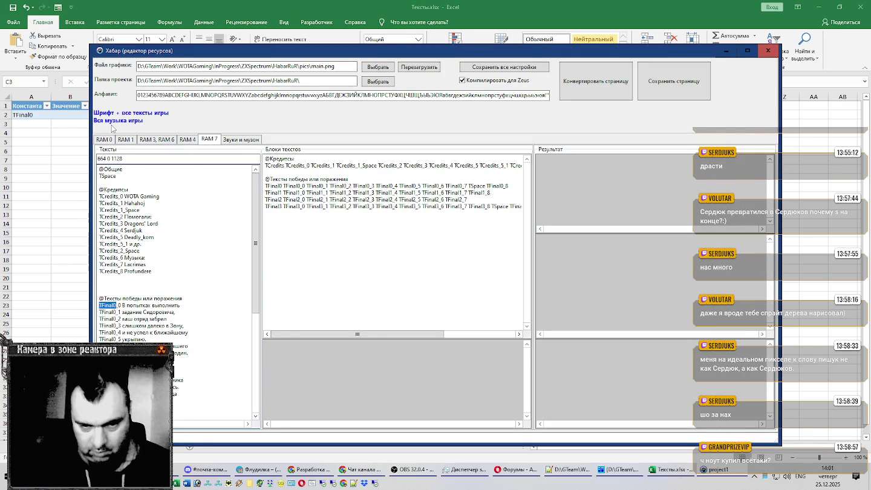
pyautogui.hotkey('alt', 'Tab')
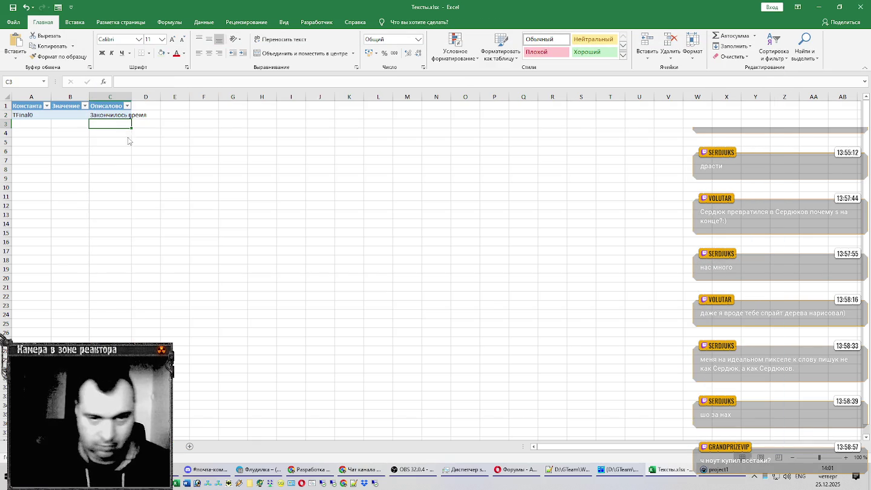
# Paste the TFinal0_0 to TFinal0_8 text lines into the Значение column from B2
pyautogui.hotkey('alt', 'Tab')
pyautogui.moveTo(182, 345); pyautogui.dragTo(79, 303)
pyautogui.hotkey('alt', 'Tab')
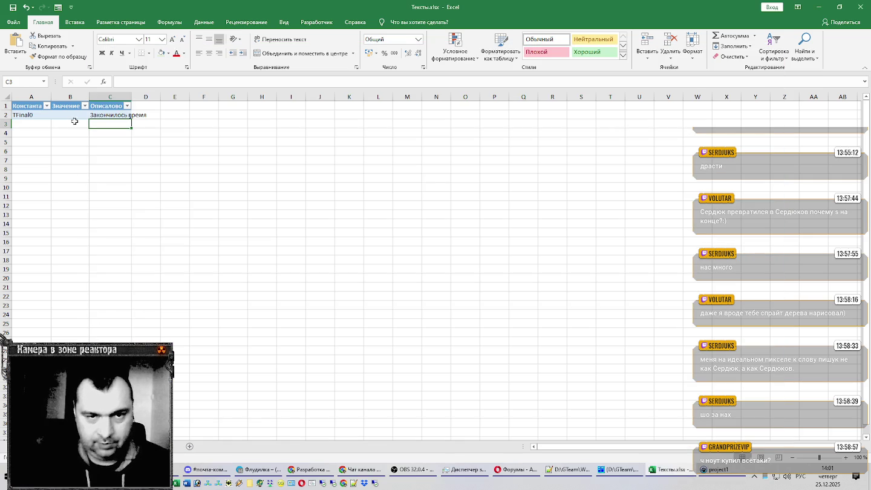
pyautogui.click(74, 115)
pyautogui.hotkey('ctrl', 'v')
pyautogui.doubleClick(75, 116)
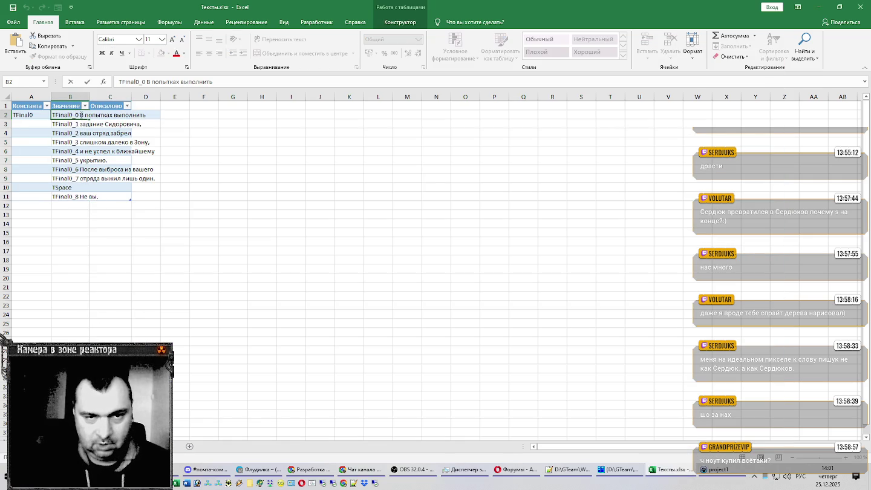
# Remove the TFinal0_0 through TFinal0_3 prefixes from cells B2:B5
pyautogui.press('Delete')
pyautogui.press('Return')
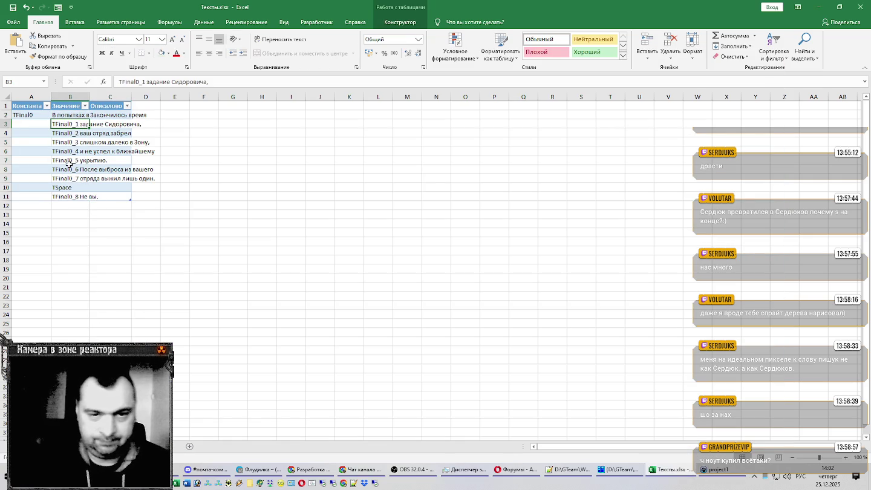
pyautogui.press('F2')
pyautogui.hotkey('ctrl', 'Left')
pyautogui.hotkey('shift', 'Home')
pyautogui.press('Delete')
pyautogui.press('Return')
pyautogui.press('F2')
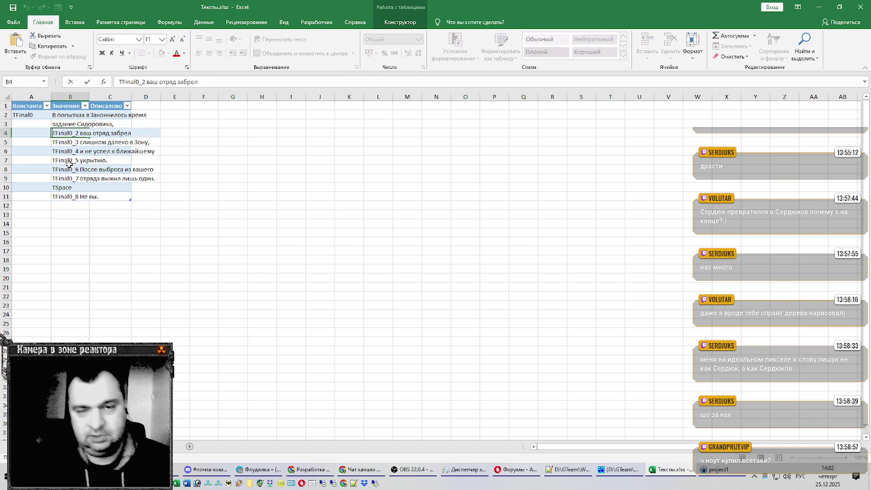
pyautogui.hotkey('ctrl', 'Left')
pyautogui.hotkey('shift', 'Home')
pyautogui.press('Delete')
pyautogui.press('Return')
pyautogui.press('F2')
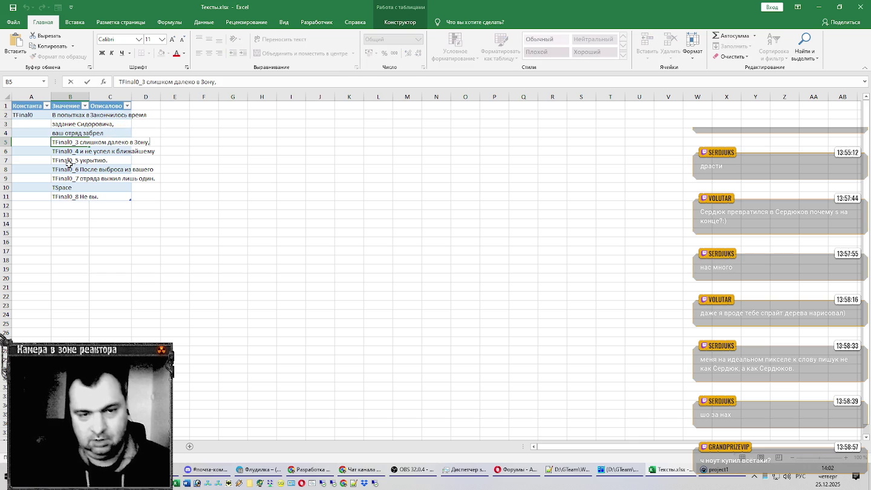
pyautogui.press('Home')
pyautogui.hotkey('ctrl', 'shift', 'Right')
pyautogui.press('Delete')
pyautogui.press('Return')
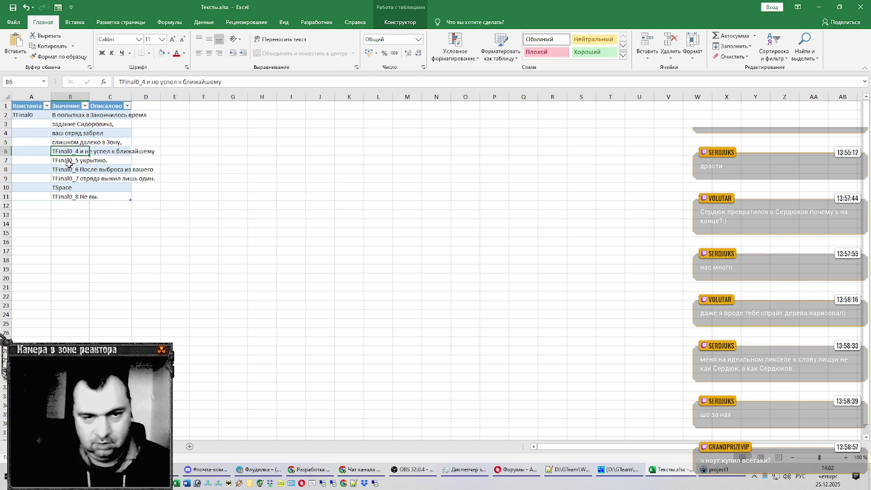
# Remove the TFinal0_4 through TFinal0_7 prefixes from cells B6:B9
pyautogui.press('F2')
pyautogui.press('Home')
pyautogui.hotkey('ctrl', 'shift', 'Right')
pyautogui.press('Delete')
pyautogui.press('Return')
pyautogui.press('F2')
pyautogui.press('Home')
pyautogui.hotkey('ctrl', 'shift', 'Right')
pyautogui.press('Delete')
pyautogui.press('Return')
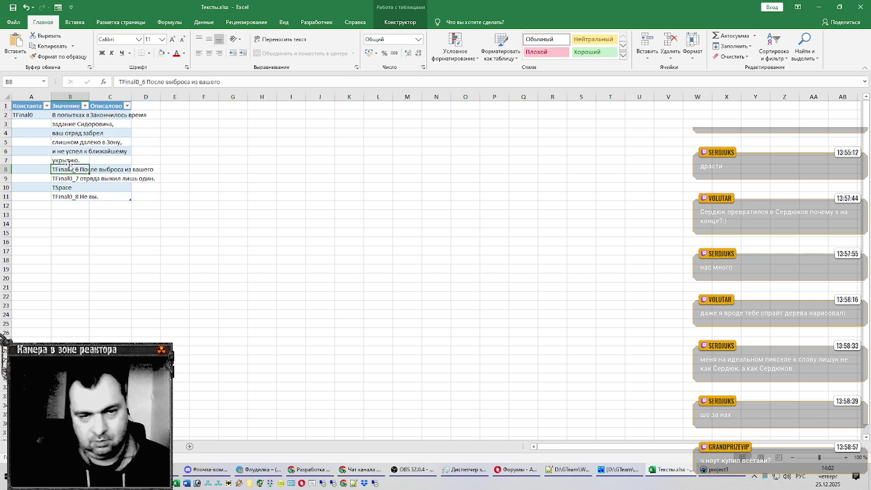
pyautogui.press('F2')
pyautogui.press('Home')
pyautogui.hotkey('ctrl', 'shift', 'Right')
pyautogui.press('Delete')
pyautogui.press('Return')
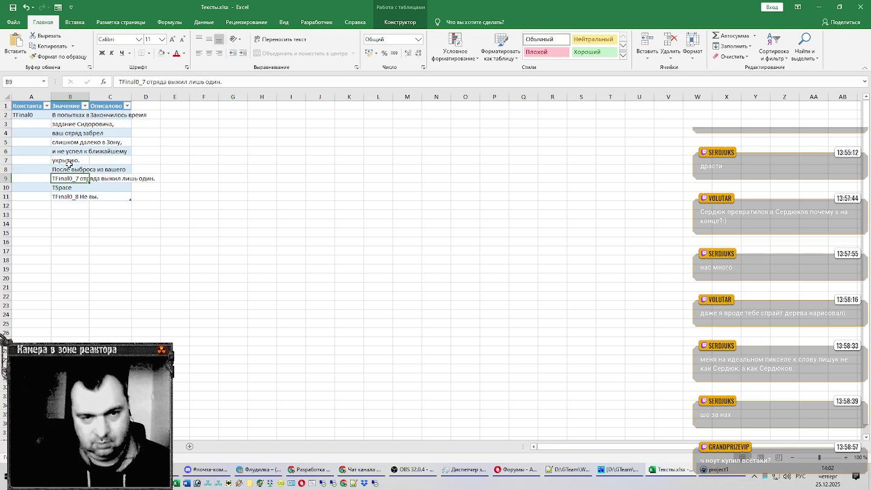
pyautogui.press('F2')
pyautogui.press('Home')
pyautogui.hotkey('ctrl', 'shift', 'Right')
pyautogui.press('Delete')
pyautogui.press('Return')
# Clear TSpace from B10, strip TFinal0_8 leaving 'Не вы.' in B11, and autofit column B
pyautogui.press('F2')
pyautogui.press('Home')
pyautogui.hotkey('ctrl', 'shift', 'Right')
pyautogui.press('Delete')
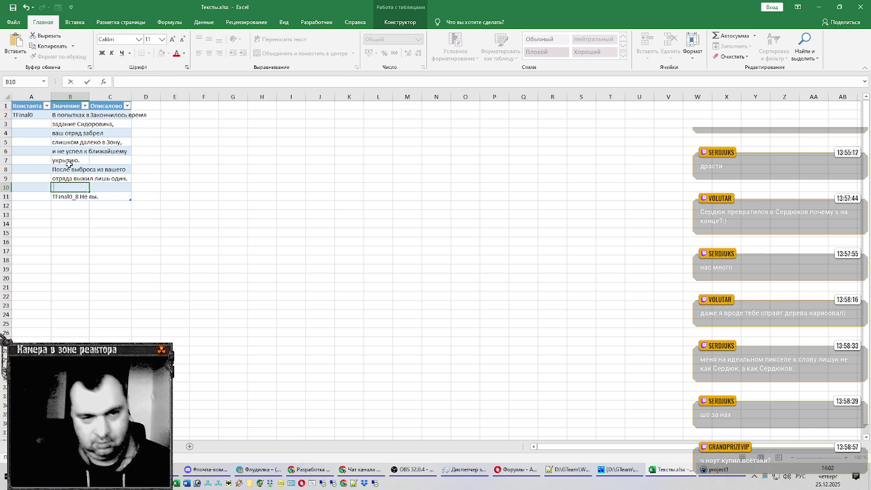
pyautogui.press('Return')
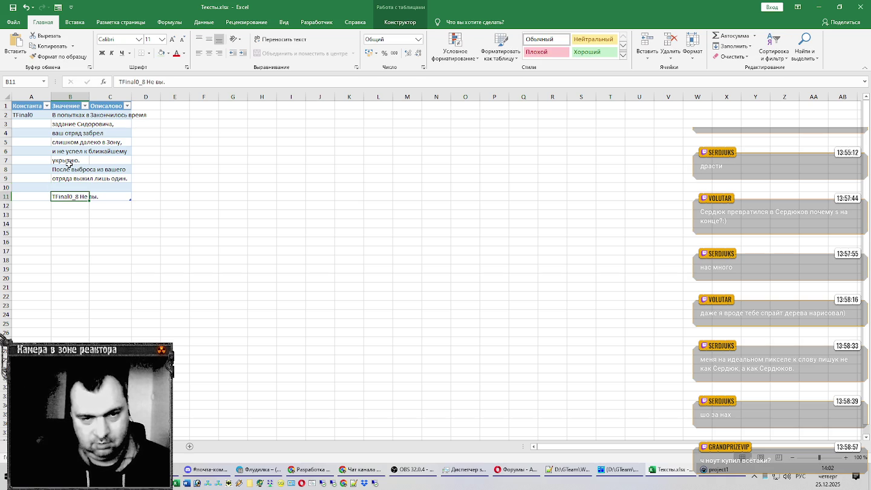
pyautogui.press('F2')
pyautogui.press('Home')
pyautogui.hotkey('ctrl', 'shift', 'Right')
pyautogui.press('Delete')
pyautogui.press('Return')
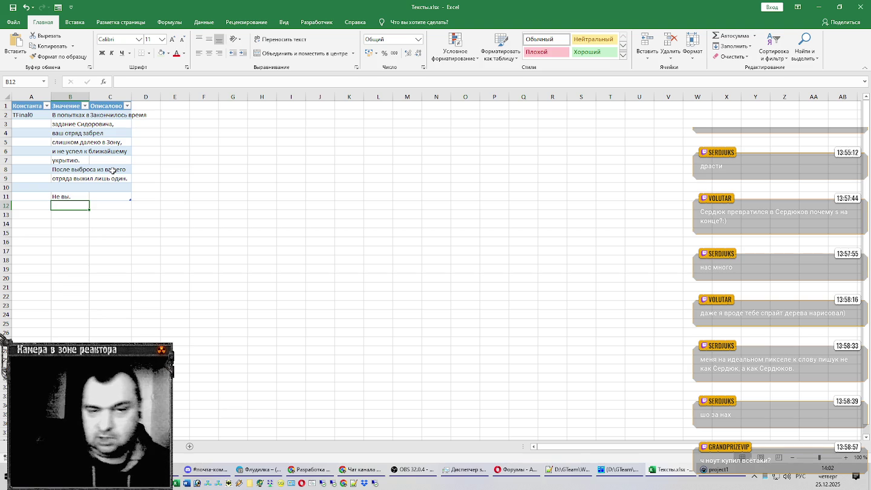
pyautogui.doubleClick(91, 96)
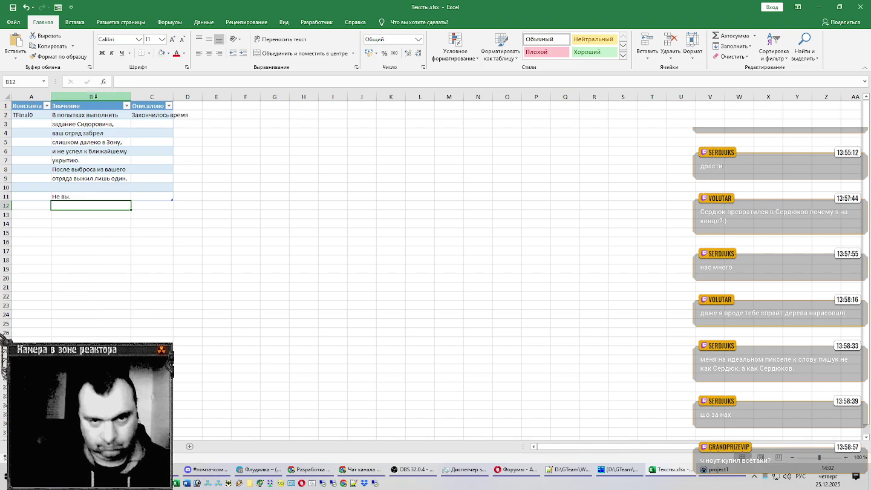
# Autofit column C, enter TFinal1 in A12 with description 'Тупа убийство' in C12
pyautogui.doubleClick(174, 97)
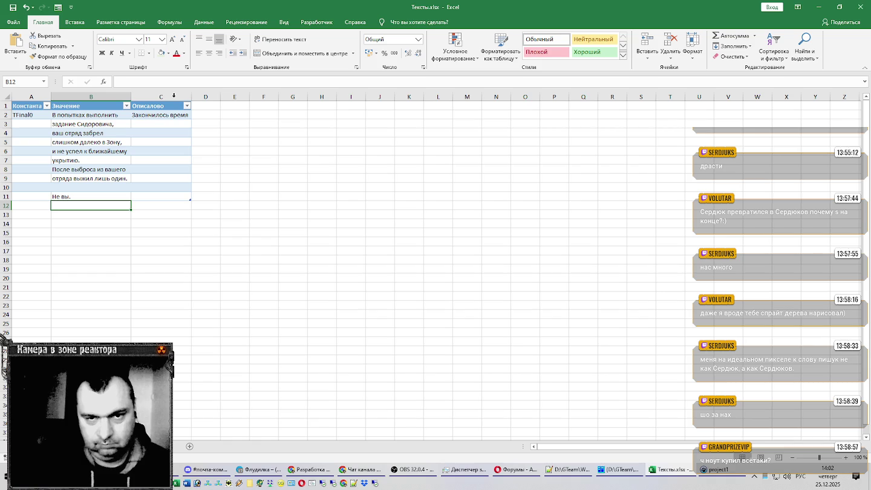
pyautogui.click(38, 115)
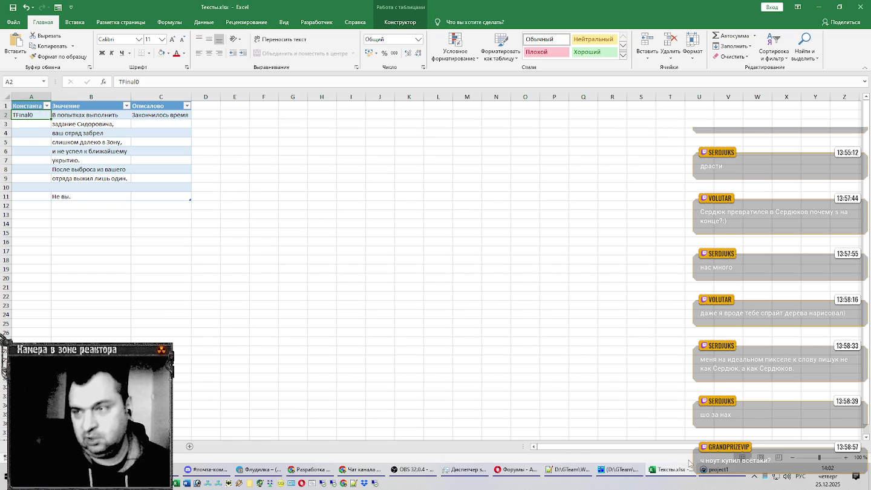
pyautogui.click(717, 469)
pyautogui.scroll(-2, 222, 324)
pyautogui.scroll(-3, 181, 302)
pyautogui.scroll(-3, 167, 299)
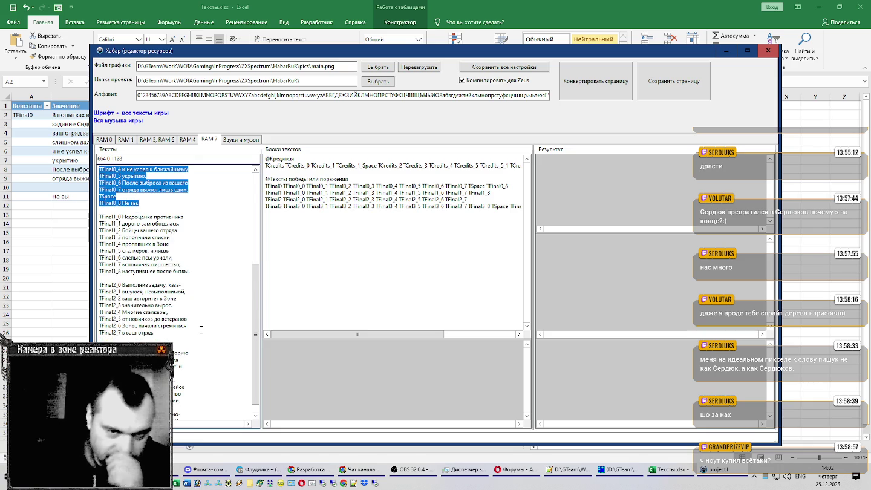
pyautogui.doubleClick(111, 217)
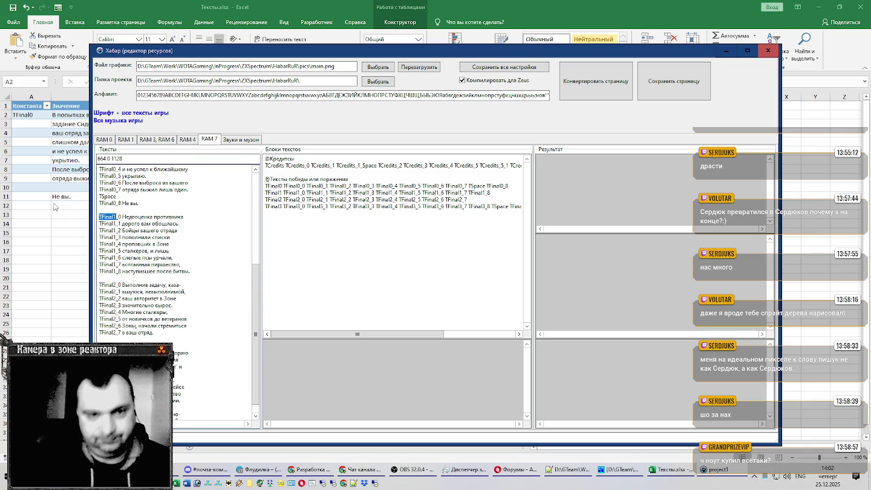
pyautogui.click(54, 205)
pyautogui.hotkey('ctrl', 'v')
pyautogui.click(155, 205)
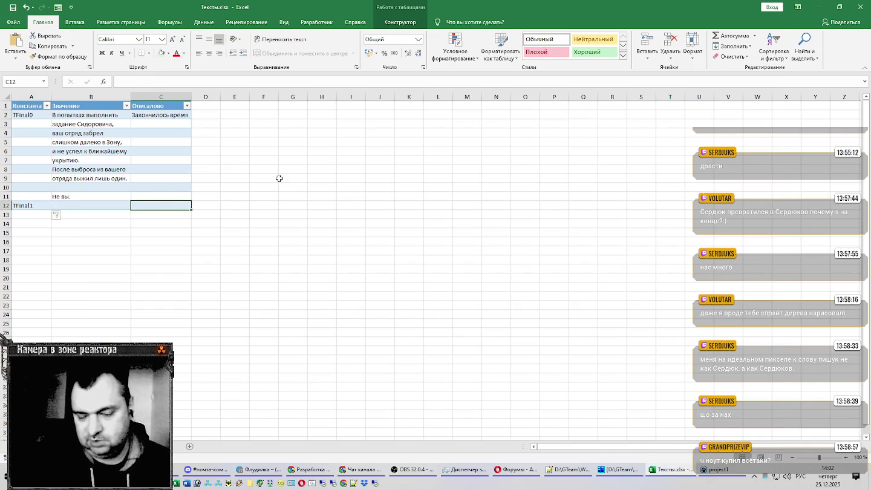
pyautogui.write('Тупа')
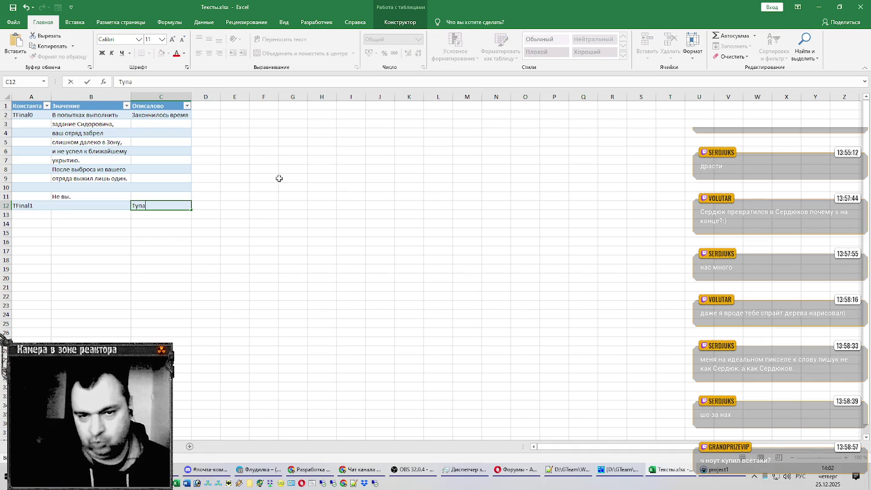
pyautogui.write(' убийство')
pyautogui.press('Return')
# Copy the TFinal1_0 to TFinal1_8 lines from the resource editor into B12:B20
pyautogui.hotkey('alt', 'Tab')
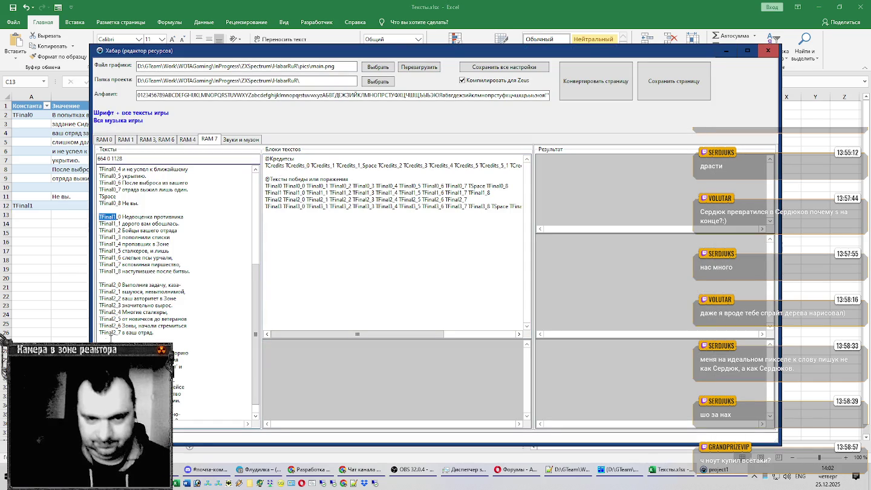
pyautogui.moveTo(193, 271); pyautogui.dragTo(85, 221)
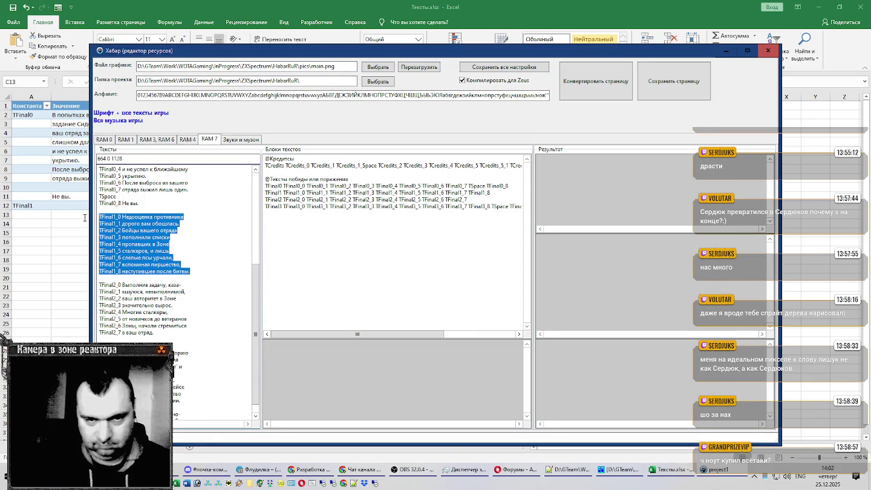
pyautogui.hotkey('ctrl', 'c')
pyautogui.hotkey('alt', 'Tab')
pyautogui.click(75, 206)
pyautogui.hotkey('ctrl', 'v')
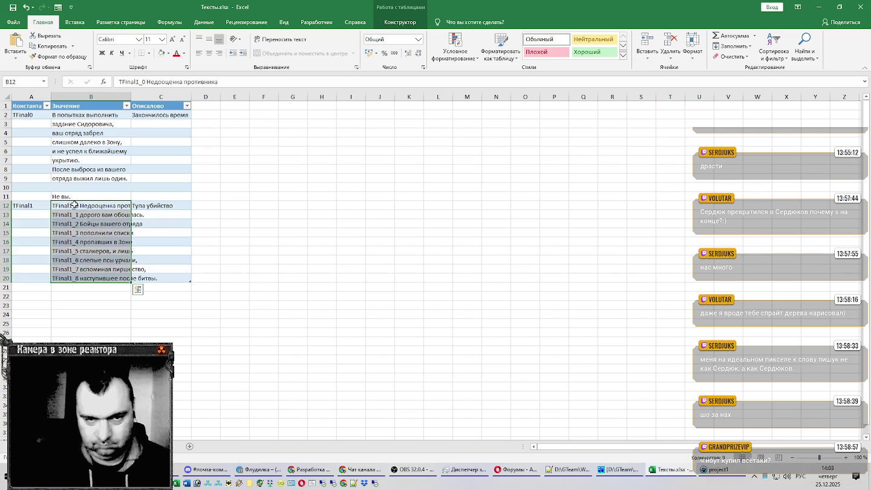
# Remove the TFinal1_0 through TFinal1_4 prefixes from cells B12:B16
pyautogui.doubleClick(83, 205)
pyautogui.moveTo(80, 205); pyautogui.dragTo(52, 205)
pyautogui.press('Down')
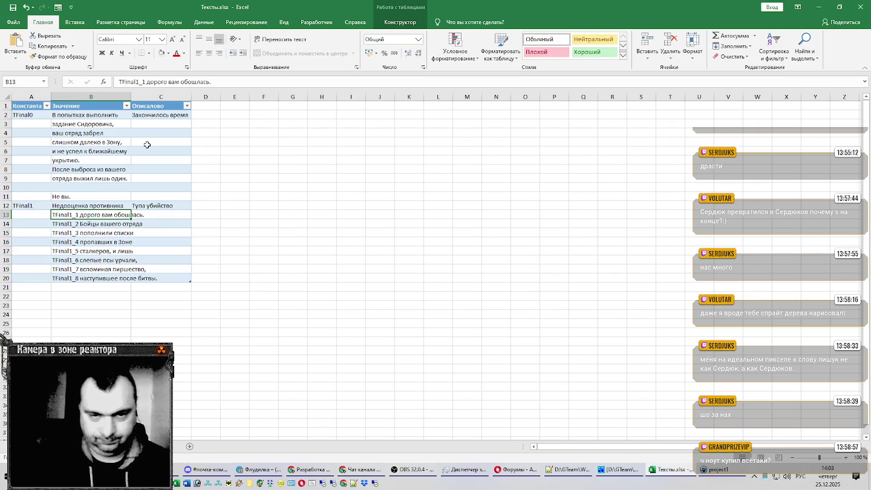
pyautogui.press('F2')
pyautogui.press('Home')
pyautogui.hotkey('ctrl', 'shift', 'Right')
pyautogui.press('Delete')
pyautogui.press('Return')
pyautogui.press('F2')
pyautogui.press('Home')
pyautogui.hotkey('ctrl', 'shift', 'Right')
pyautogui.press('Delete')
pyautogui.press('Return')
pyautogui.press('F2')
pyautogui.press('Home')
pyautogui.hotkey('ctrl', 'shift', 'Right')
pyautogui.press('Delete')
pyautogui.press('Return')
pyautogui.press('F2')
pyautogui.press('Home')
pyautogui.hotkey('ctrl', 'shift', 'Right')
pyautogui.press('Delete')
pyautogui.press('Return')
# Remove the TFinal1_5 through TFinal1_8 prefixes from B17:B20, then return to the Хабар editor
pyautogui.press('F2')
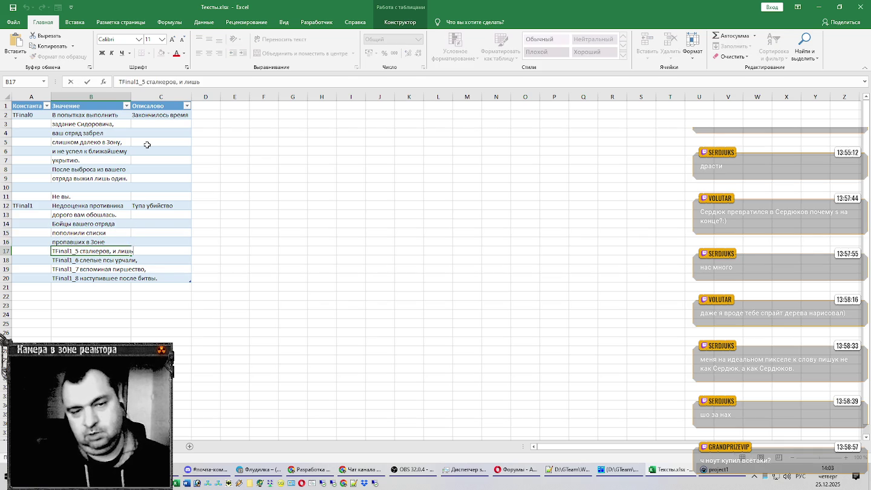
pyautogui.press('Home')
pyautogui.hotkey('ctrl', 'shift', 'Right')
pyautogui.press('Delete')
pyautogui.press('Return')
pyautogui.press('F2')
pyautogui.press('Home')
pyautogui.hotkey('ctrl', 'shift', 'Right')
pyautogui.press('Delete')
pyautogui.press('Return')
pyautogui.press('F2')
pyautogui.press('Home')
pyautogui.hotkey('ctrl', 'shift', 'Right')
pyautogui.press('Delete')
pyautogui.press('Return')
pyautogui.press('F2')
pyautogui.press('Home')
pyautogui.hotkey('ctrl', 'shift', 'Right')
pyautogui.press('Delete')
pyautogui.press('Return')
pyautogui.hotkey('alt', 'Tab')
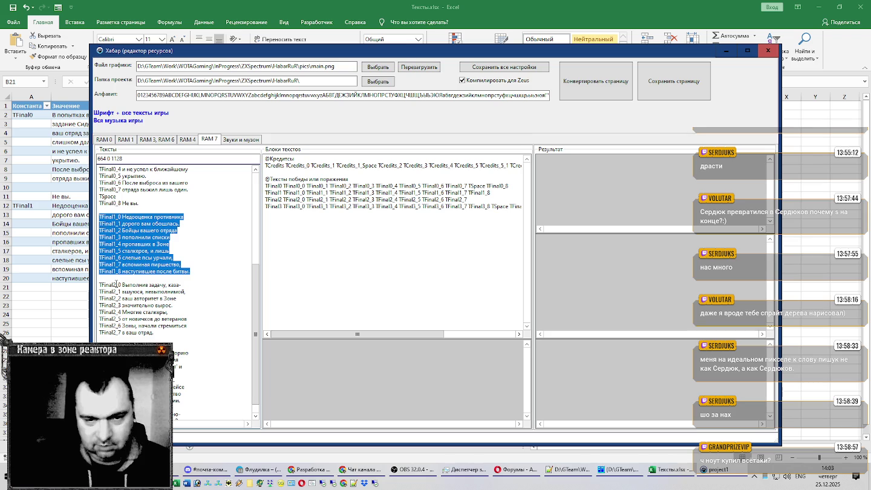
# Copy the TFinal2 label from the resource editor into cell A21
pyautogui.click(116, 285)
pyautogui.moveTo(115, 285); pyautogui.dragTo(96, 284)
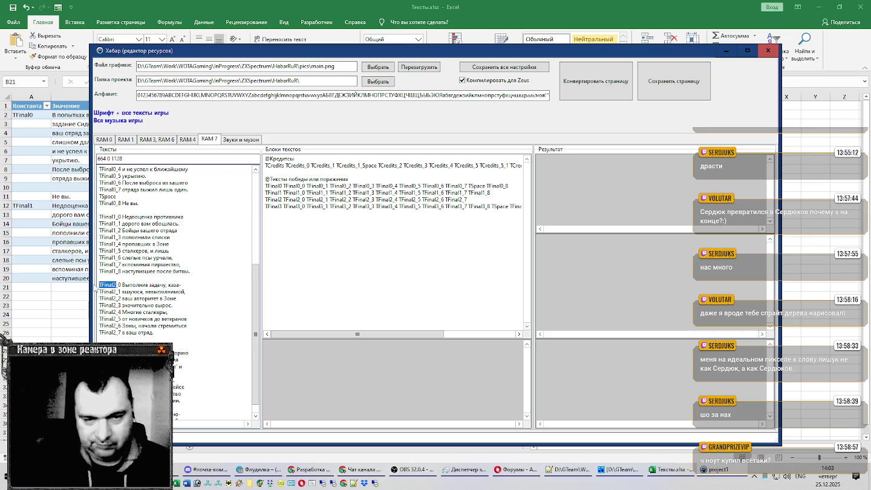
pyautogui.hotkey('alt', 'Tab')
pyautogui.click(31, 286)
pyautogui.hotkey('ctrl', 'v')
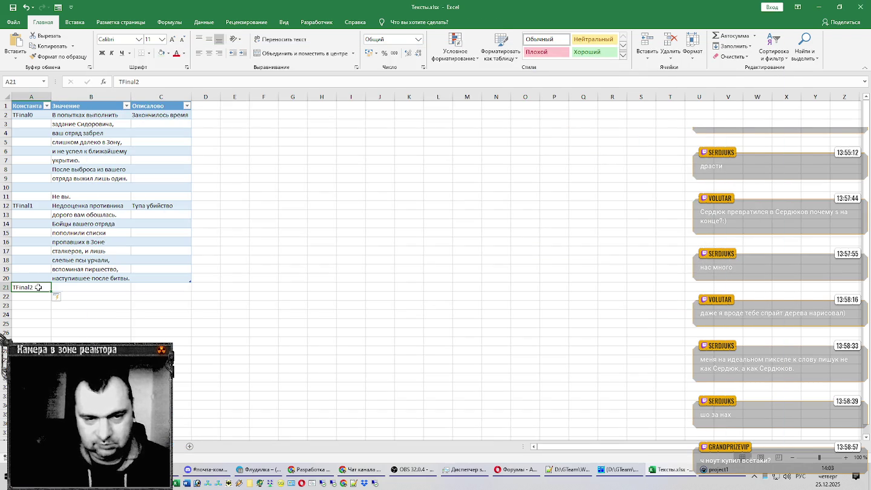
# Enter the description 'Отдали Хабар' for row 21
pyautogui.click(160, 286)
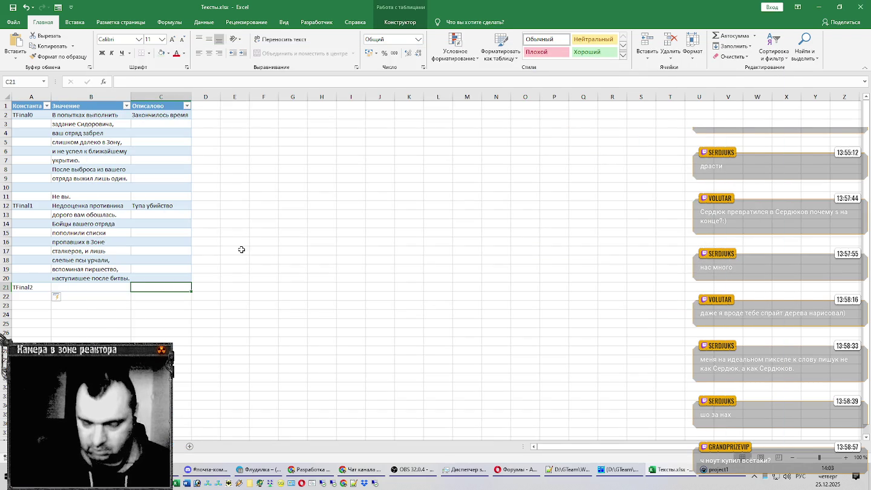
pyautogui.write('Отдали')
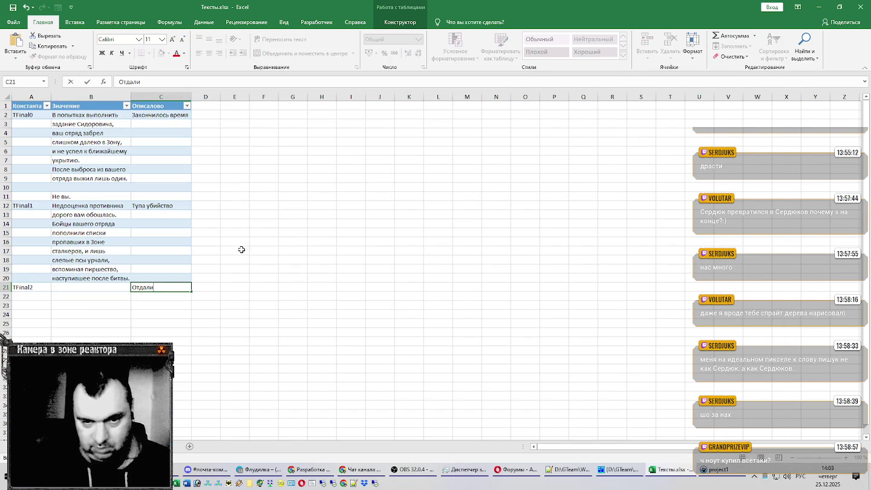
pyautogui.write(' Хабар')
pyautogui.press('Return')
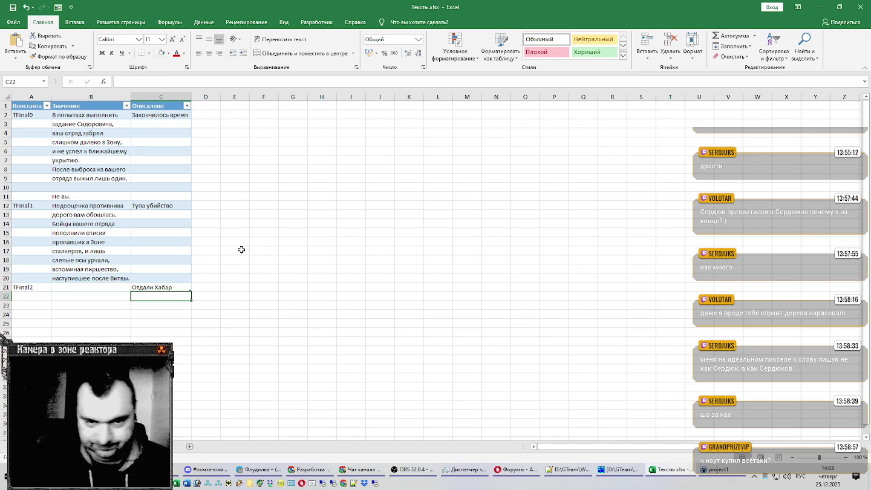
pyautogui.press('Left')
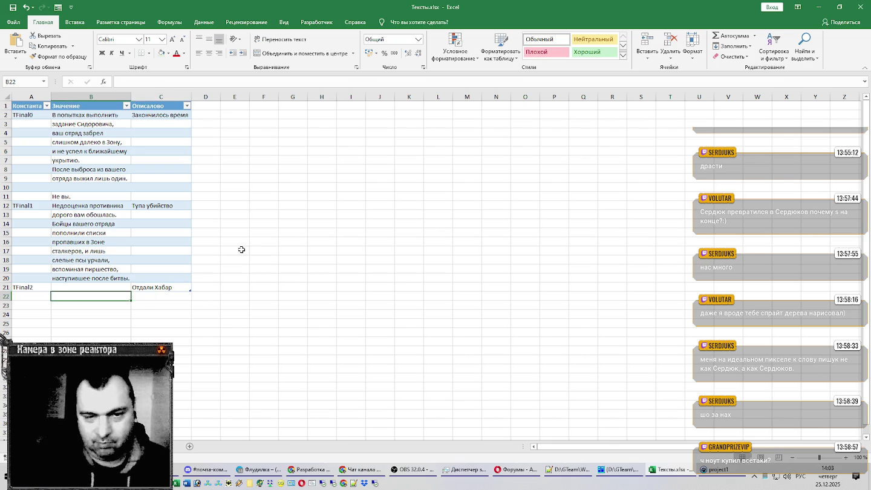
pyautogui.press('Up')
# Copy the eight TFinal2 lines from the editor into B21:B28
pyautogui.hotkey('alt', 'Tab')
pyautogui.moveTo(156, 334); pyautogui.dragTo(76, 279)
pyautogui.moveTo(156, 334); pyautogui.dragTo(85, 288)
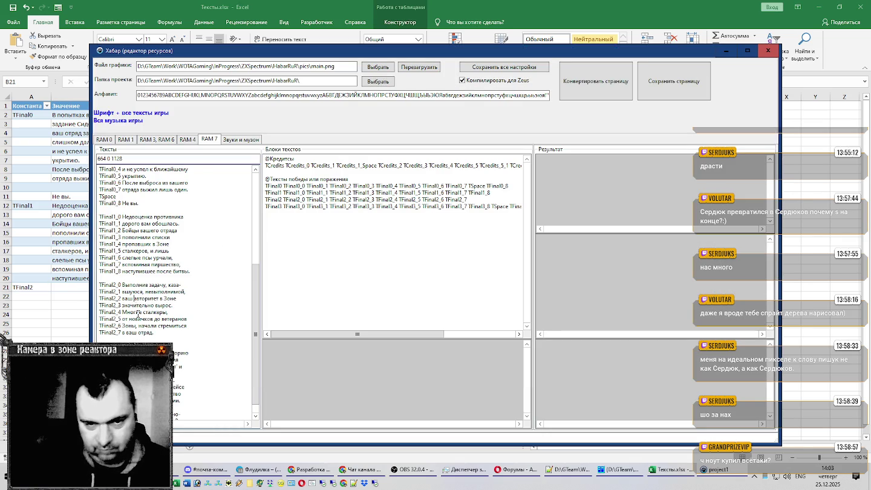
pyautogui.hotkey('ctrl', 'c')
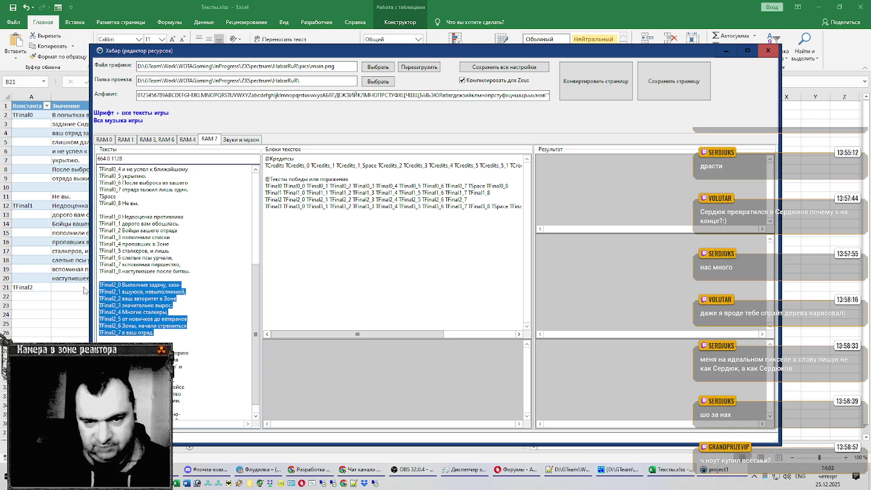
pyautogui.hotkey('alt', 'Tab')
pyautogui.hotkey('ctrl', 'v')
# Remove the TFinal2_0 prefix from B21 and re-enter 'Отдали Хабар' as its description
pyautogui.doubleClick(84, 288)
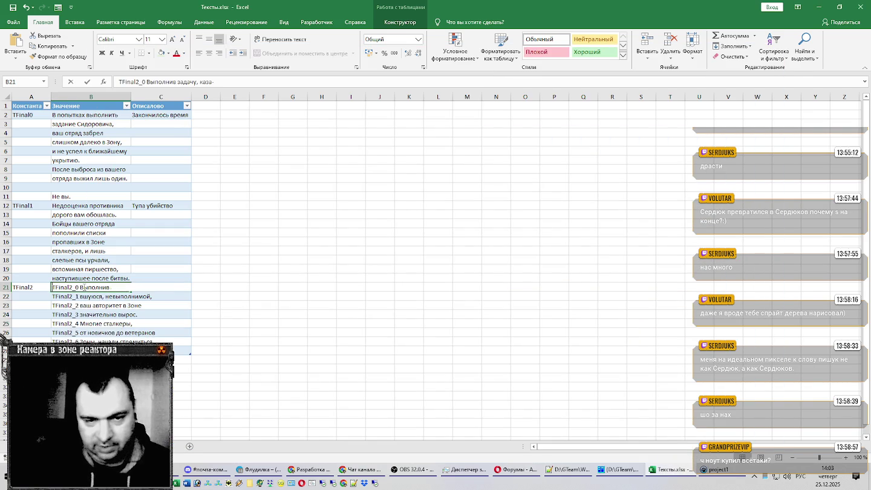
pyautogui.doubleClick(79, 288)
pyautogui.press('Delete')
pyautogui.press('Tab')
pyautogui.write('Отдали Хабар')
pyautogui.press('Return')
# Strip the TFinal2_1 to TFinal2_4 prefixes from cells B22 through B25
pyautogui.press('F2')
pyautogui.press('Home')
pyautogui.hotkey('ctrl', 'shift', 'Right')
pyautogui.press('Delete')
pyautogui.press('Return')
pyautogui.press('F2')
pyautogui.press('Home')
pyautogui.hotkey('ctrl', 'shift', 'Right')
pyautogui.press('Delete')
pyautogui.press('Return')
pyautogui.press('F2')
pyautogui.press('Home')
pyautogui.hotkey('ctrl', 'shift', 'Right')
pyautogui.press('Delete')
pyautogui.press('Return')
pyautogui.press('F2')
pyautogui.press('Home')
pyautogui.hotkey('ctrl', 'shift', 'Right')
pyautogui.press('Delete')
pyautogui.press('Return')
# Strip the TFinal2_5 to TFinal2_7 prefixes from cells B26 through B28
pyautogui.press('F2')
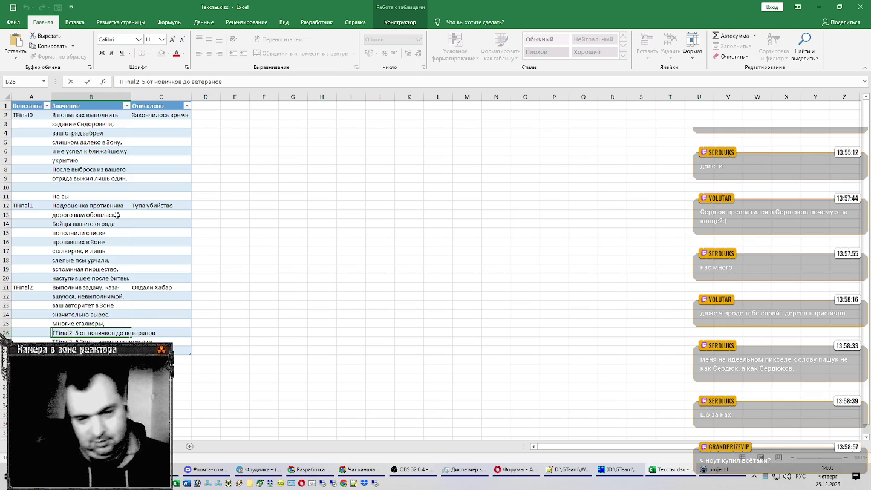
pyautogui.press('Home')
pyautogui.hotkey('ctrl', 'shift', 'Right')
pyautogui.press('Delete')
pyautogui.press('Return')
pyautogui.press('F2')
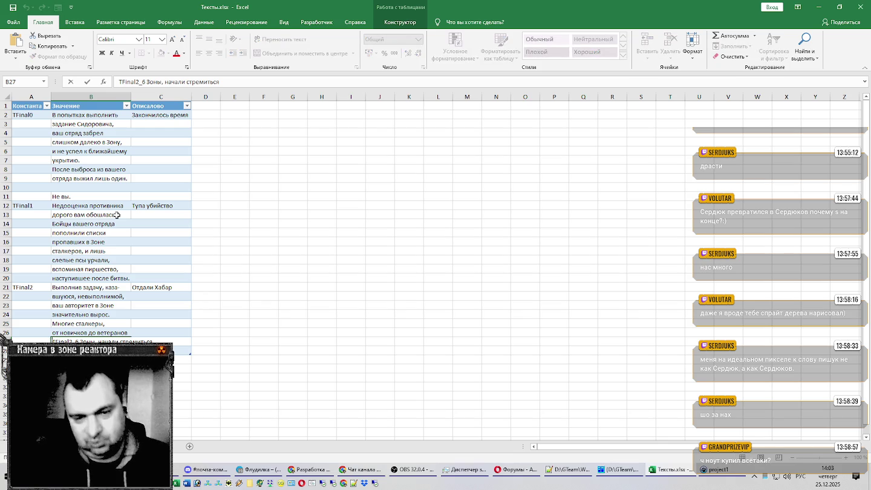
pyautogui.press('Home')
pyautogui.hotkey('ctrl', 'shift', 'Right')
pyautogui.press('Delete')
pyautogui.press('Return')
pyautogui.press('F2')
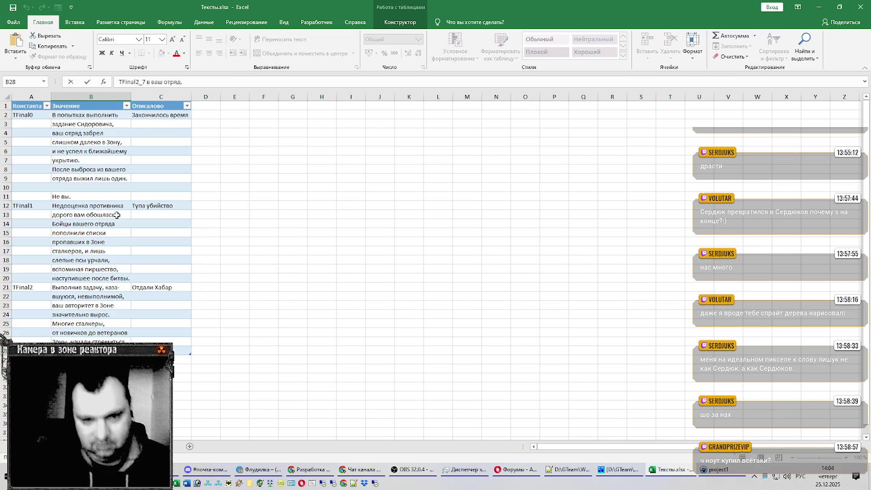
pyautogui.press('Home')
pyautogui.hotkey('ctrl', 'shift', 'Right')
pyautogui.press('Delete')
pyautogui.press('Return')
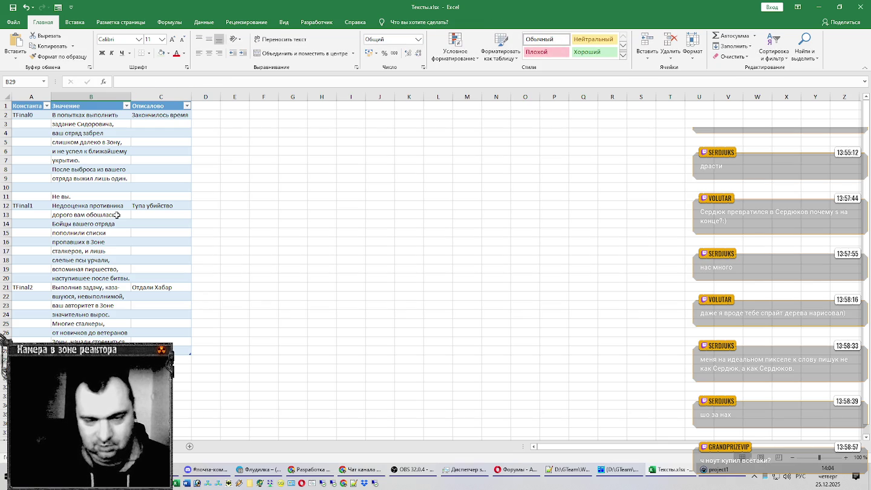
# Scroll down and return to the resource editor's TFinal3 section
pyautogui.scroll(-1, 125, 248)
pyautogui.scroll(-2, 124, 248)
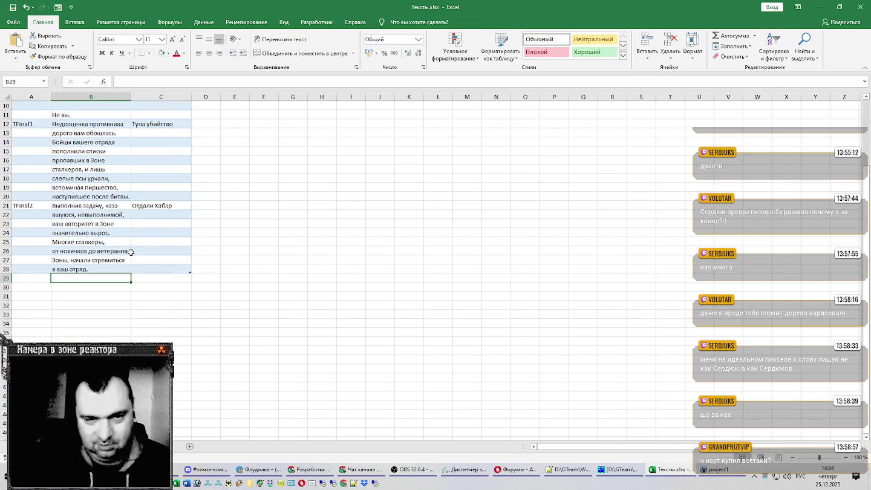
pyautogui.hotkey('alt', 'Tab')
pyautogui.scroll(-1, 139, 291)
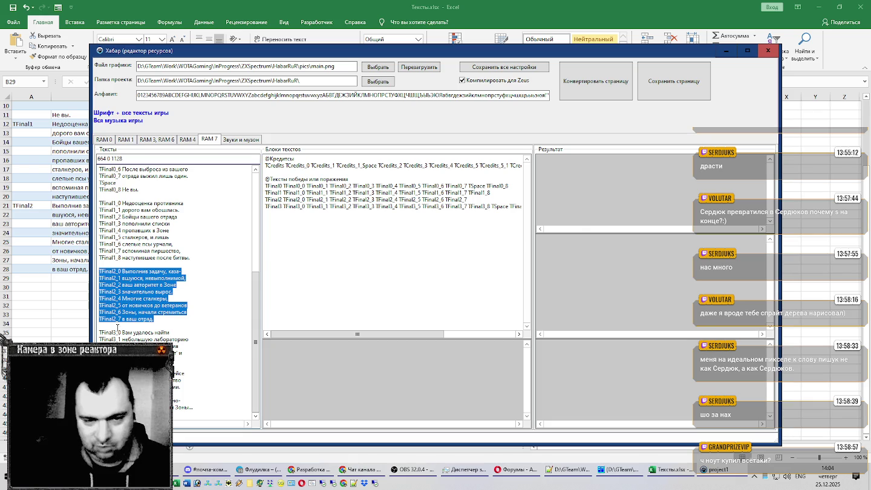
# Copy the TFinal3 label from the editor into cell A30
pyautogui.click(117, 332)
pyautogui.hotkey('shift', 'Home')
pyautogui.hotkey('ctrl', 'c')
pyautogui.hotkey('alt', 'Tab')
pyautogui.click(39, 276)
pyautogui.press('Down')
pyautogui.hotkey('ctrl', 'v')
# Delete empty row 29 and describe the TFinal3 entry as 'Закрысили Хабар'
pyautogui.click(38, 277)
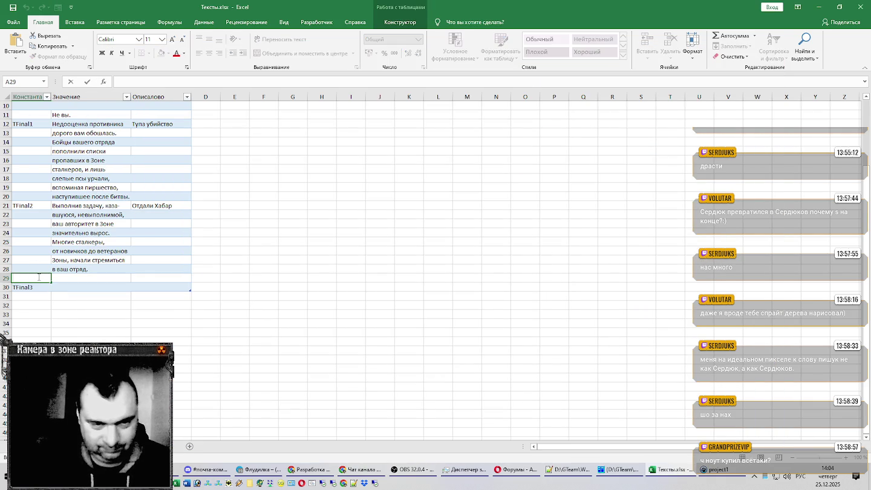
pyautogui.click(5, 277)
pyautogui.hotkey('ctrl', '-')
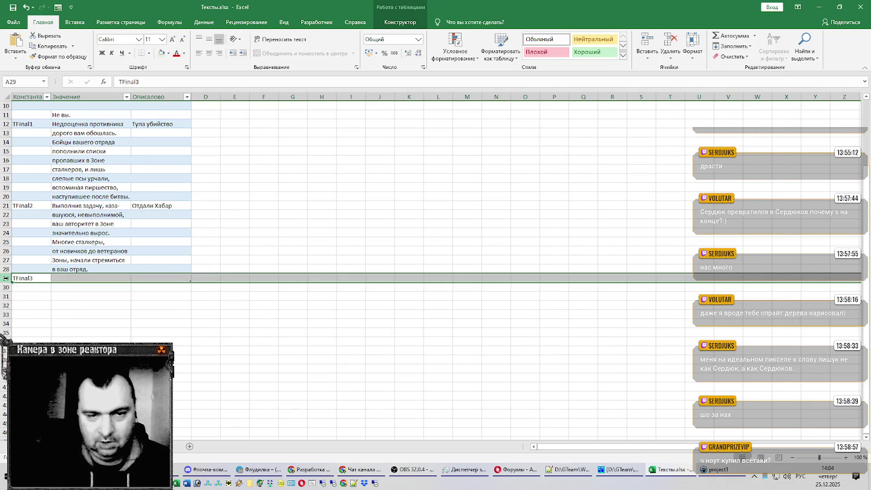
pyautogui.click(156, 278)
pyautogui.write('Закрысили')
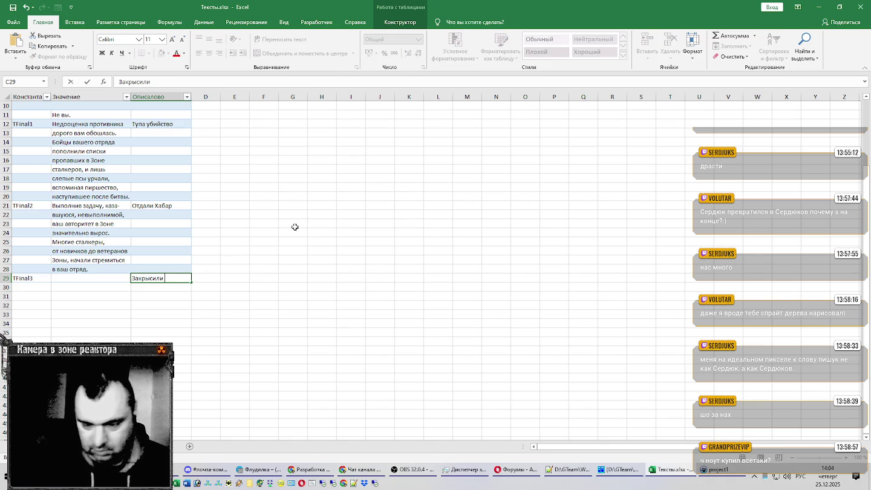
pyautogui.write(' Хабар')
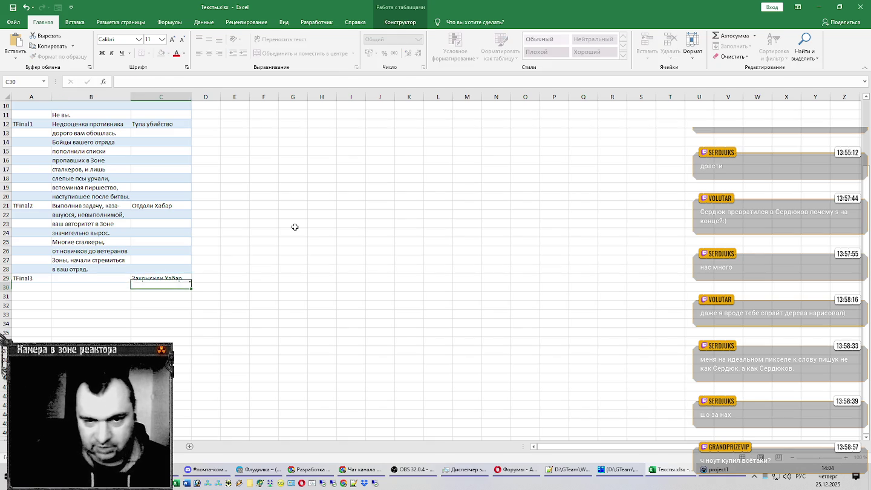
pyautogui.press('Return')
# Copy the TFinal3 text lines from the editor into column B
pyautogui.hotkey('alt', 'Tab')
pyautogui.moveTo(200, 409); pyautogui.dragTo(99, 332)
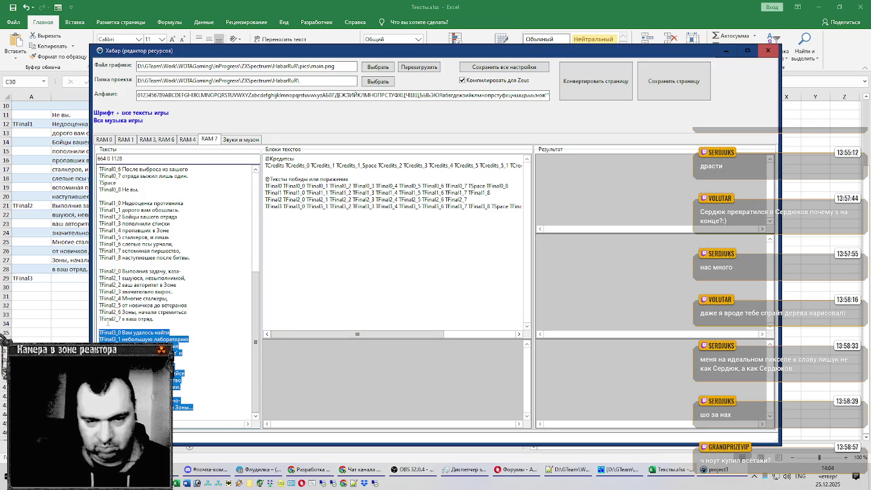
pyautogui.hotkey('ctrl', 'c')
pyautogui.hotkey('alt', 'Tab')
pyautogui.click(69, 277)
pyautogui.hotkey('ctrl', 'v')
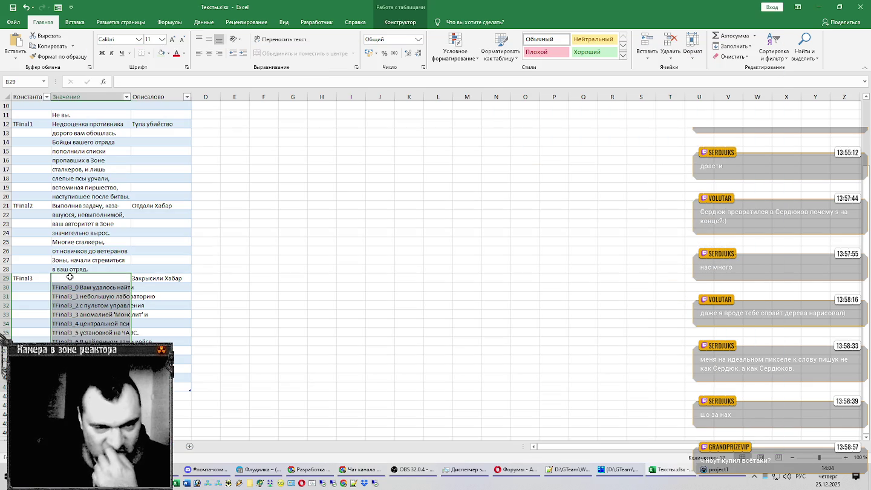
# Move the pasted TFinal3 lines up to start at B29 and autofit column B
pyautogui.click(69, 277)
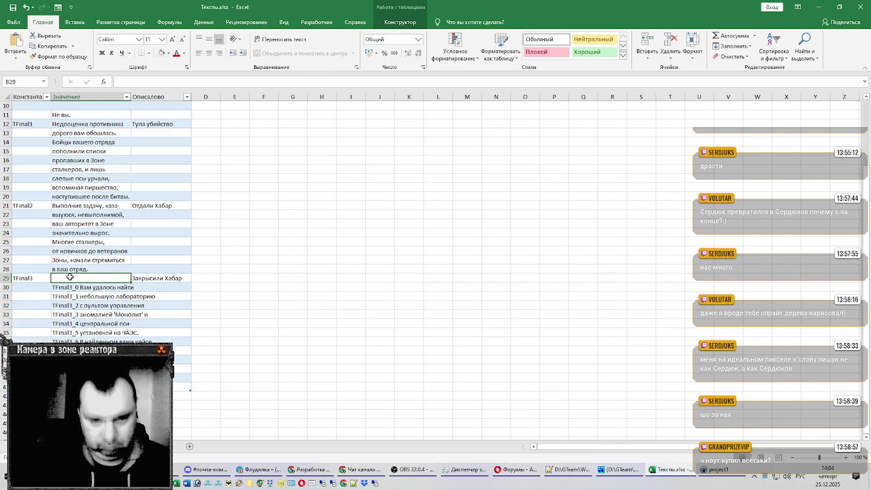
pyautogui.moveTo(69, 287); pyautogui.dragTo(69, 387)
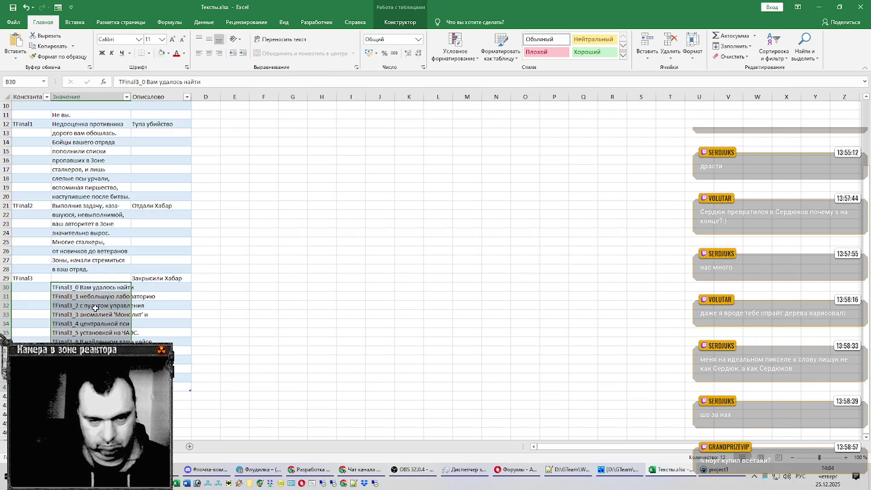
pyautogui.moveTo(91, 323); pyautogui.dragTo(102, 279)
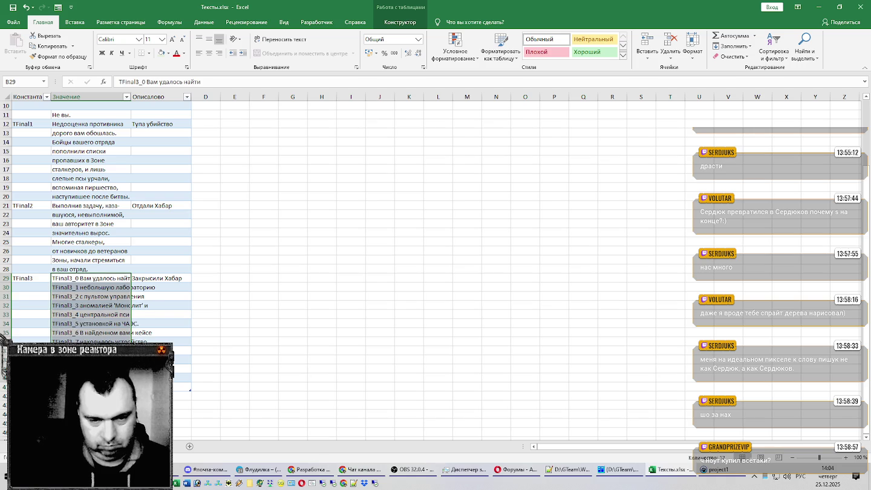
pyautogui.click(2, 386)
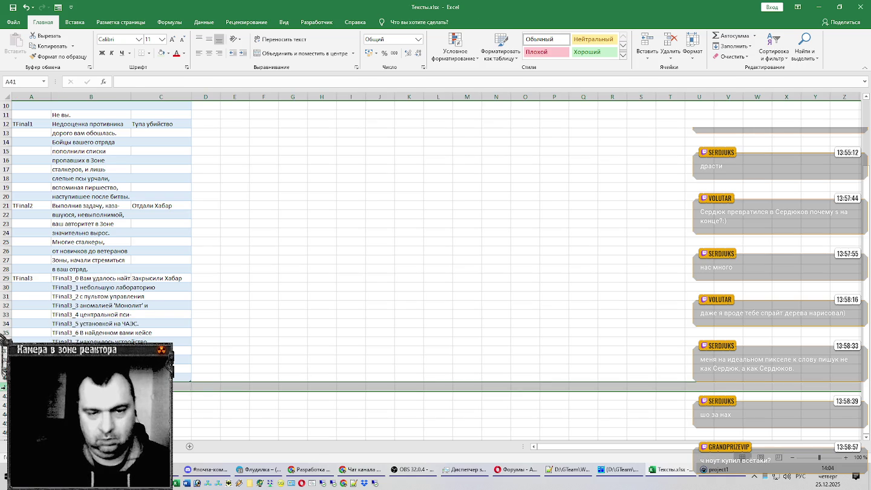
pyautogui.click(96, 340)
pyautogui.doubleClick(131, 97)
# Strip the 'TFinal3_0' and 'TFinal3_1' prefixes from cells B29 and B30
pyautogui.click(127, 134)
pyautogui.scroll(3, 123, 216)
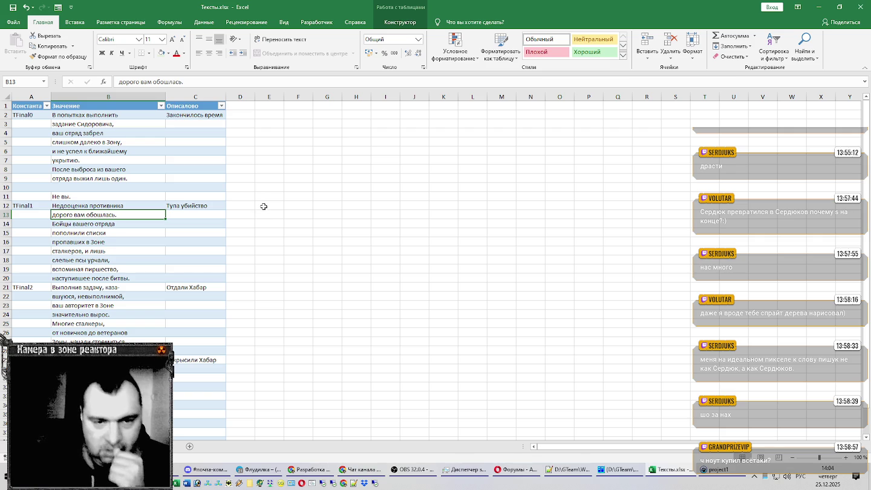
pyautogui.scroll(-4, 265, 206)
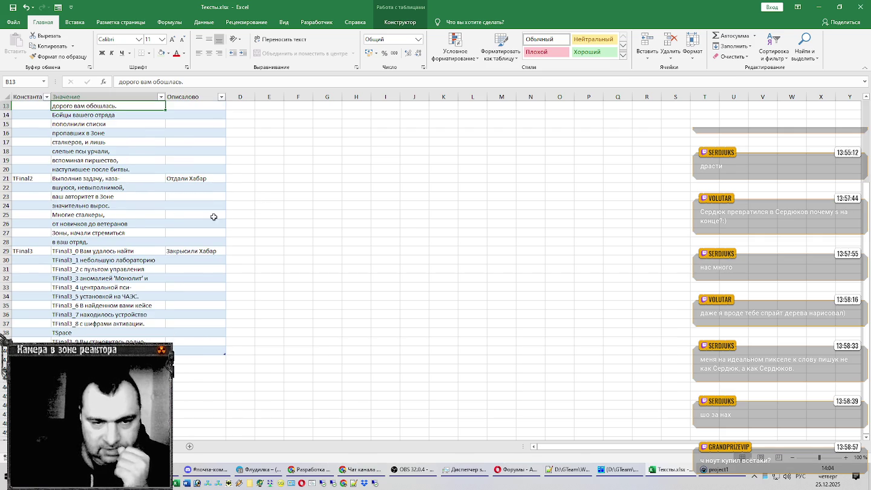
pyautogui.doubleClick(87, 250)
pyautogui.moveTo(85, 251); pyautogui.dragTo(18, 245)
pyautogui.press('BackSpace')
pyautogui.press('Return')
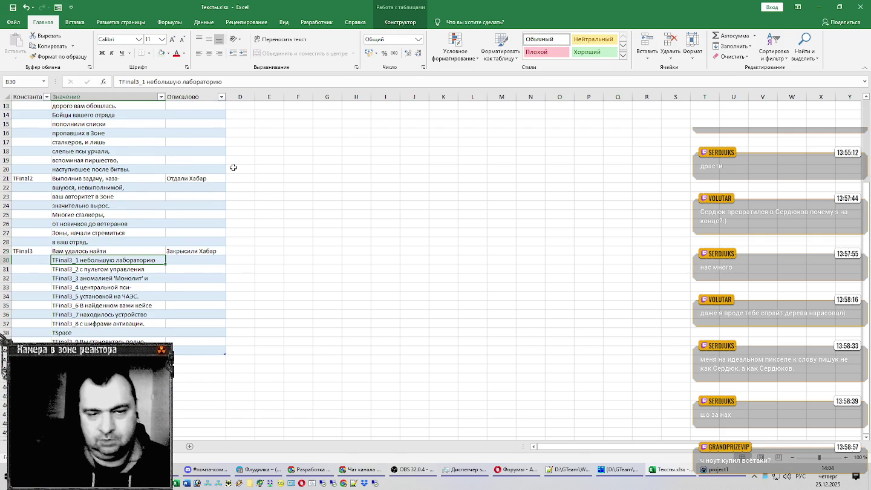
pyautogui.press('F2')
pyautogui.press('Home')
pyautogui.hotkey('ctrl', 'shift', 'Right')
pyautogui.press('BackSpace')
pyautogui.press('Return')
# Strip the 'TFinal3_2' and 'TFinal3_3' prefixes from cells B31 and B32
pyautogui.press('F2')
pyautogui.press('Home')
pyautogui.hotkey('ctrl', 'shift', 'Right')
pyautogui.press('BackSpace')
pyautogui.press('Return')
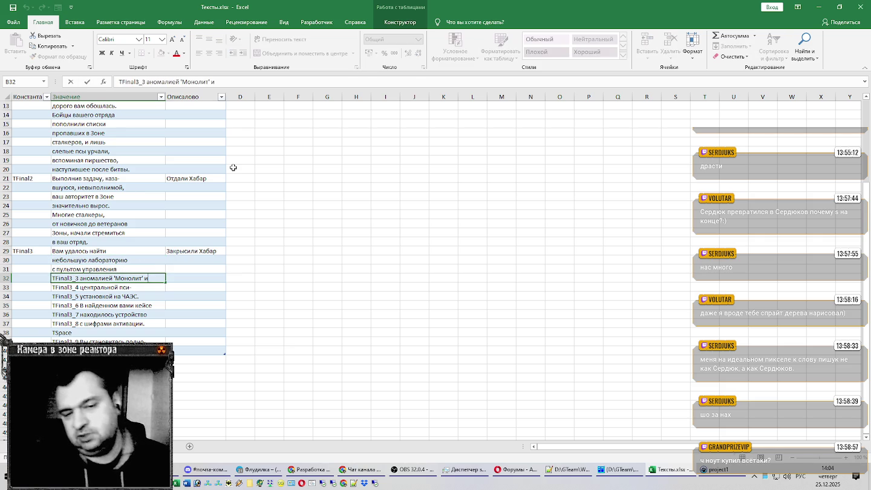
pyautogui.press('F2')
pyautogui.press('Home')
pyautogui.hotkey('ctrl', 'shift', 'Right')
pyautogui.press('BackSpace')
pyautogui.press('Return')
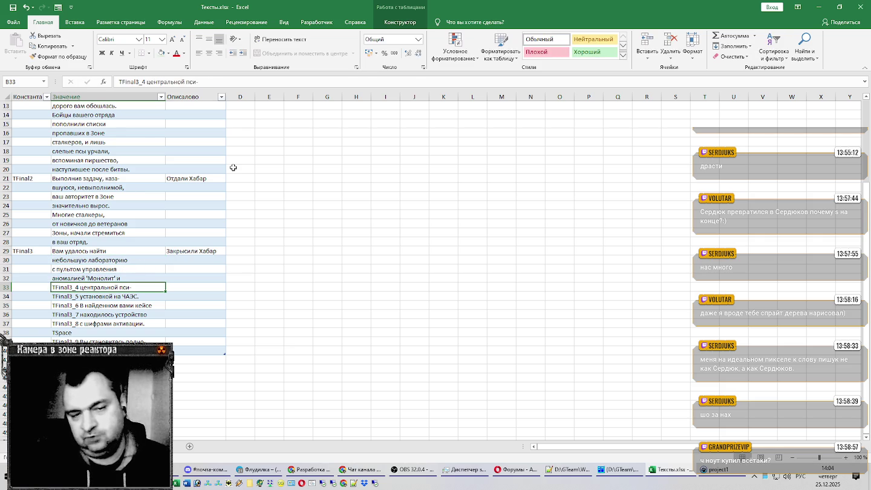
# Strip the 'TFinal3_4' prefix from cell B33
pyautogui.press('F2')
pyautogui.press('Home')
pyautogui.hotkey('ctrl', 'shift', 'Right')
pyautogui.press('BackSpace')
pyautogui.press('Return')
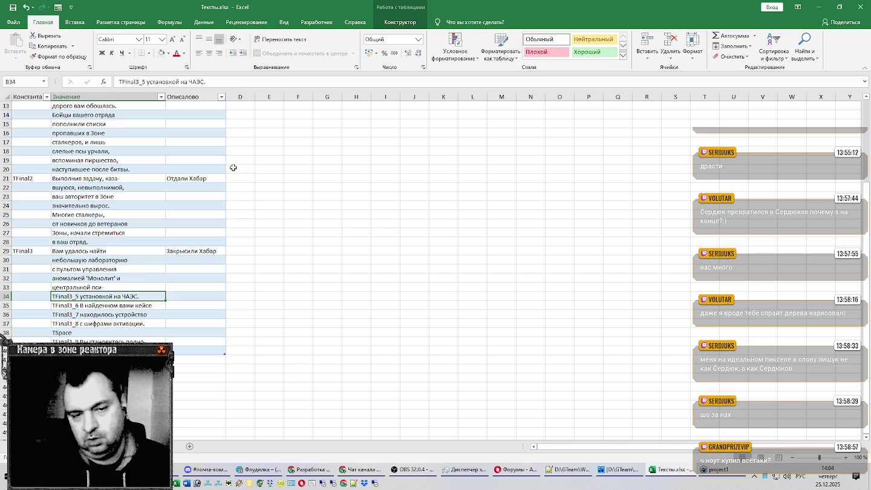
# Check the third text in the Хабар resource editor, then return to the Excel workbook
pyautogui.click(568, 470)
pyautogui.click(668, 470)
pyautogui.click(716, 470)
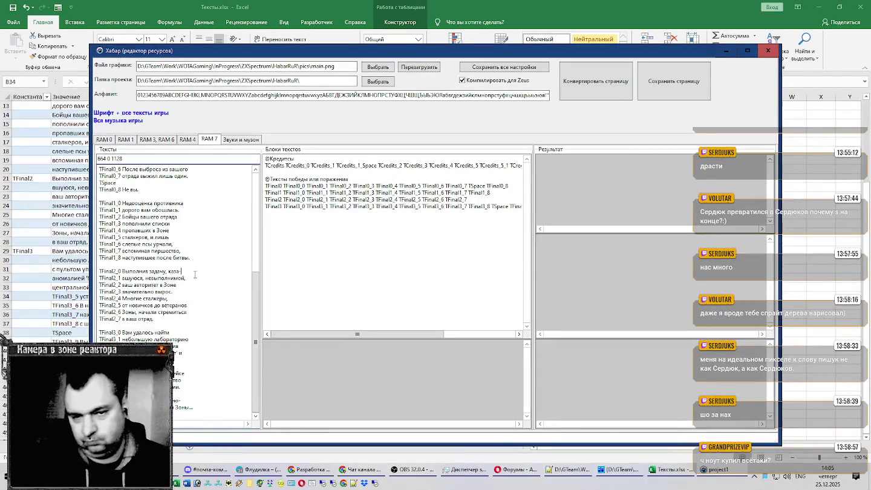
pyautogui.scroll(9, 189, 369)
pyautogui.scroll(-9, 193, 363)
pyautogui.click(81, 297)
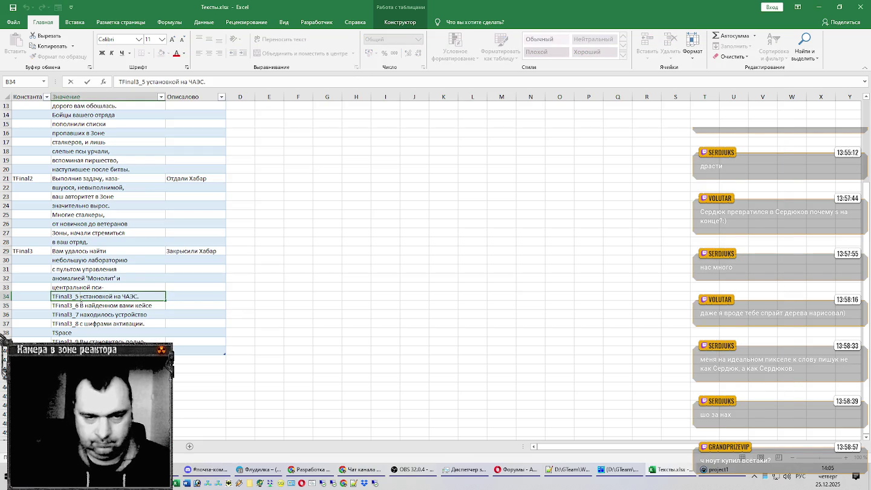
# Strip the 'TFinal3_5', 'TFinal3_6' and 'TFinal3_7' prefixes from cells B34–B36
pyautogui.press('BackSpace')
pyautogui.press('BackSpace')
pyautogui.press('BackSpace')
pyautogui.press('Return')
pyautogui.press('F2')
pyautogui.press('Home')
pyautogui.hotkey('ctrl', 'shift', 'Right')
pyautogui.press('Delete')
pyautogui.press('Return')
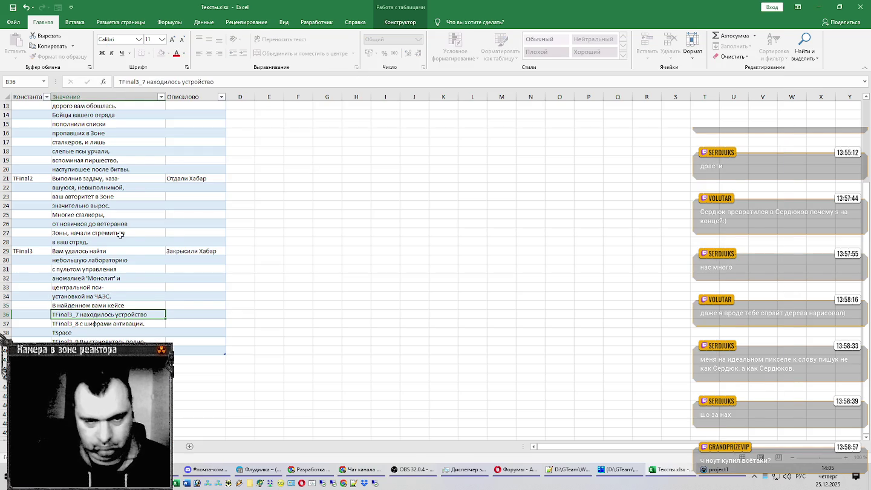
pyautogui.press('F2')
pyautogui.press('Home')
pyautogui.hotkey('ctrl', 'shift', 'Right')
pyautogui.press('Delete')
pyautogui.press('Return')
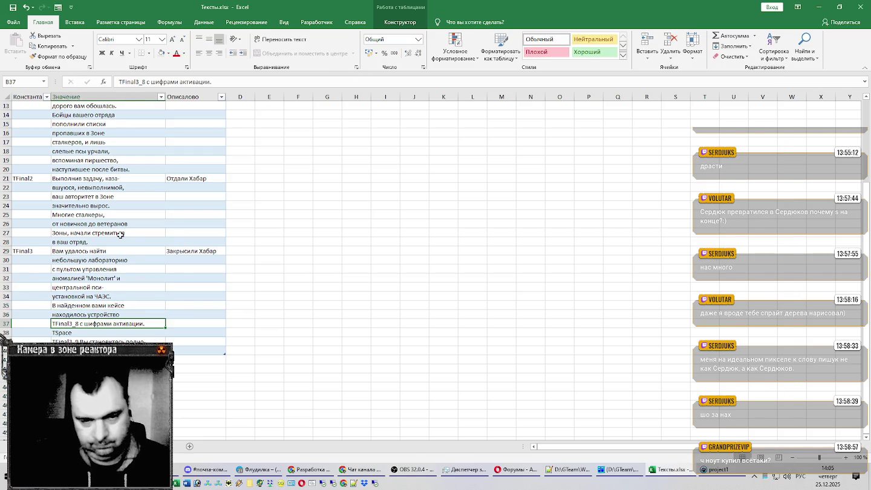
# Strip the 'TFinal3_8' prefix from B37 and clear the TSpace entry from B38
pyautogui.hotkey('ctrl', 'shift', 'Right')
pyautogui.press('Delete')
pyautogui.press('Return')
pyautogui.press('F2')
pyautogui.press('Home')
pyautogui.press('Delete')
pyautogui.press('Return')
# Strip the 'TFinal3_9' and 'TFinal3_10' prefixes from cells B39 and B40
pyautogui.press('F2')
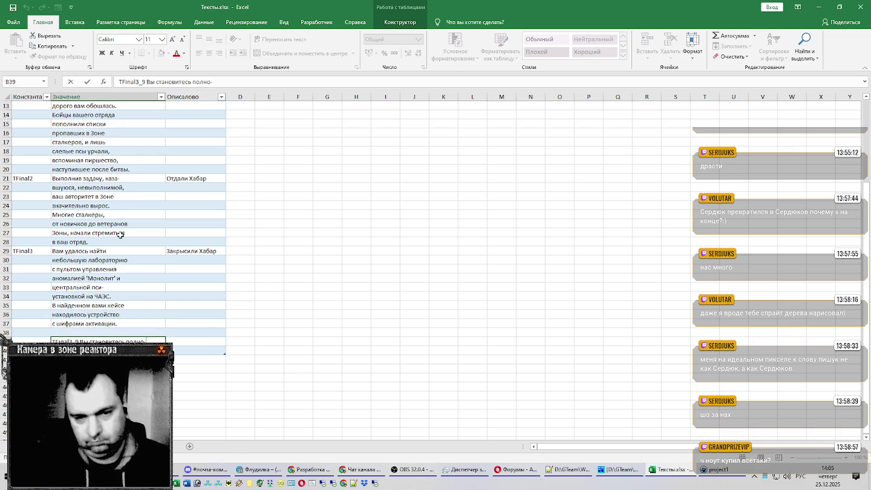
pyautogui.hotkey('ctrl', 'shift', 'Right')
pyautogui.press('Delete')
pyautogui.press('Return')
pyautogui.press('F2')
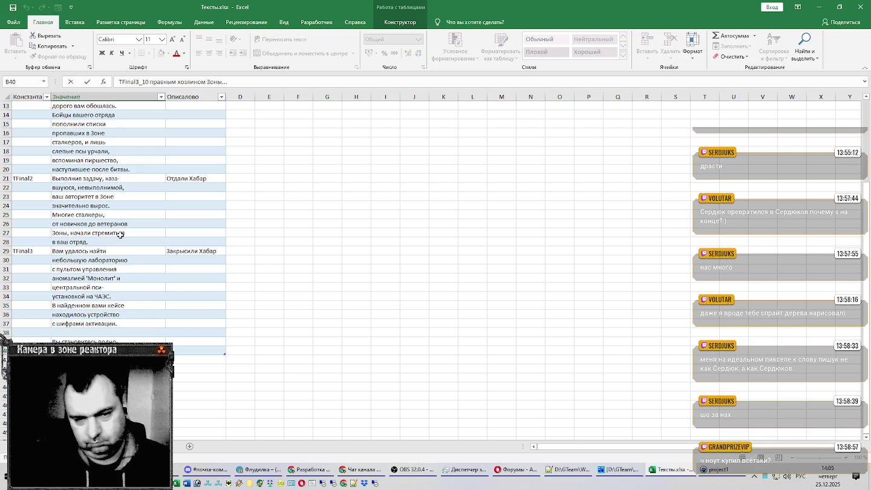
pyautogui.hotkey('ctrl', 'shift', 'Right')
pyautogui.press('Delete')
pyautogui.press('Return')
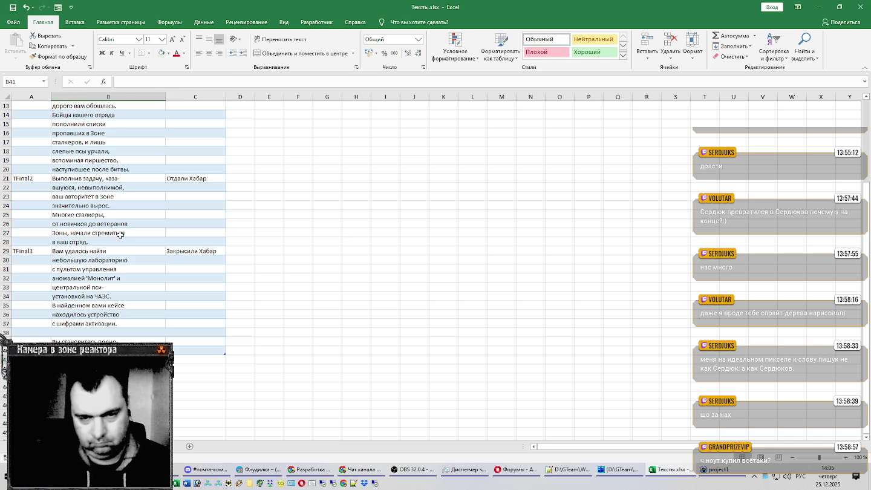
pyautogui.scroll(4, 120, 235)
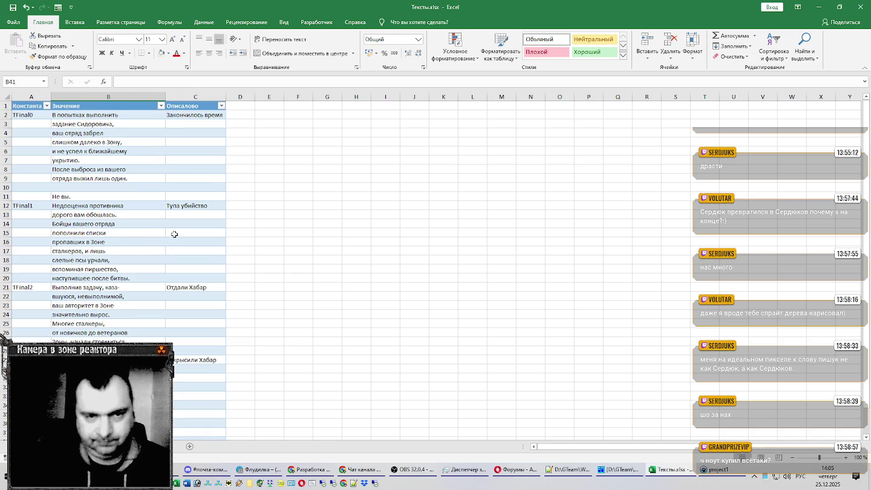
# Insert a new blank sheet, Лист3, with the + button beside the sheet tabs
pyautogui.click(4, 187)
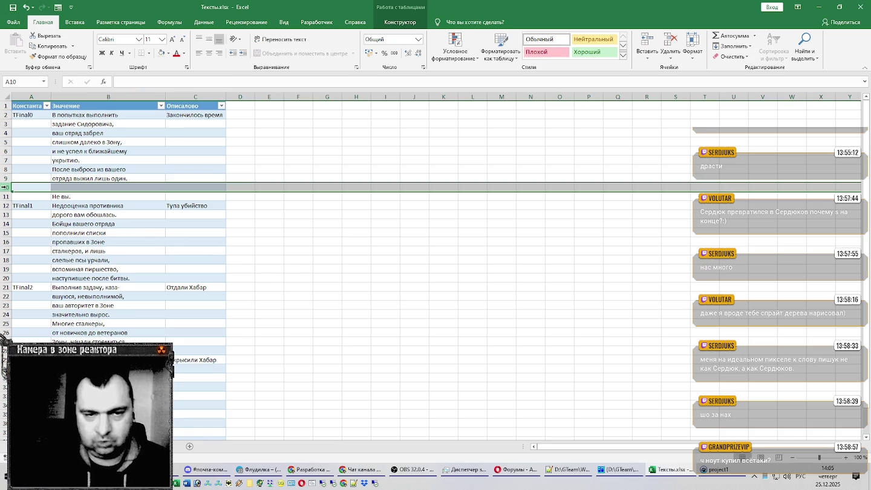
pyautogui.click(84, 190)
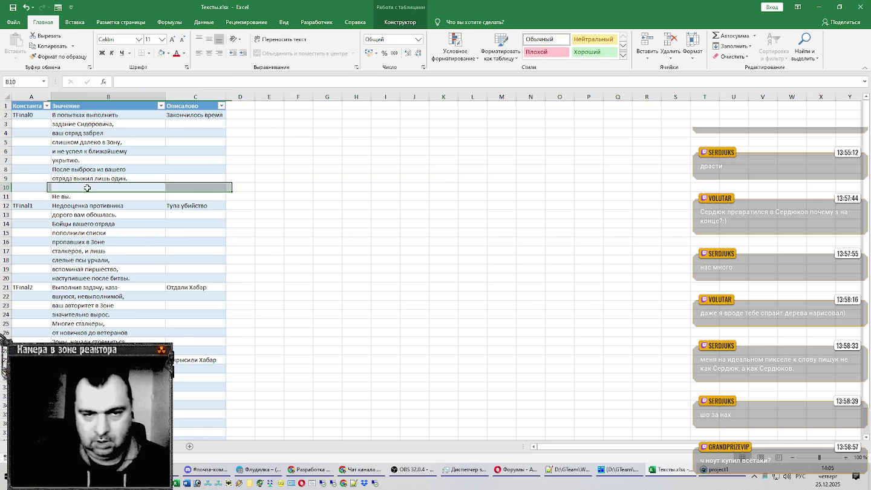
pyautogui.scroll(-4, 332, 243)
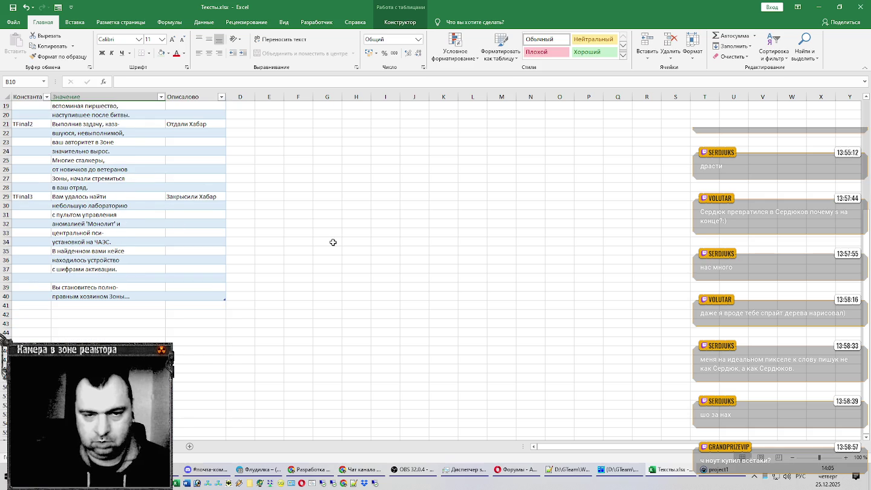
pyautogui.scroll(4, 192, 280)
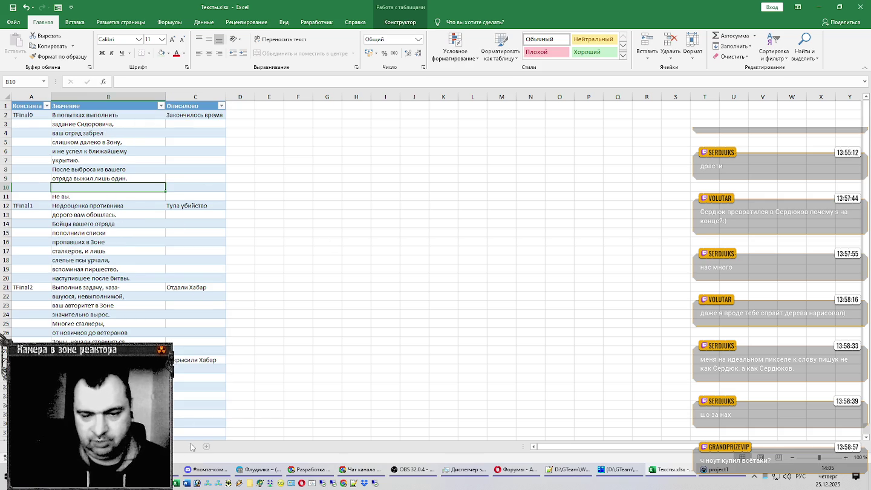
pyautogui.click(189, 447)
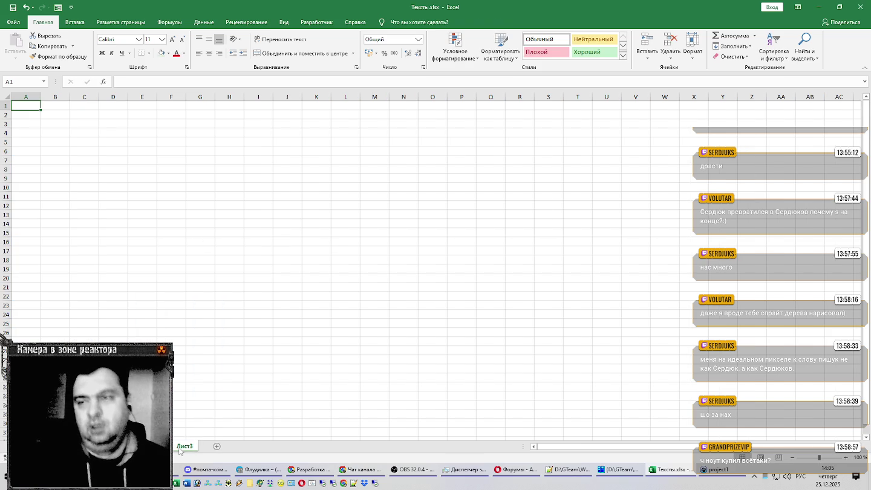
# Rename the Лист3 sheet tab to 'Анекдоты'
pyautogui.doubleClick(181, 447)
pyautogui.write('Анекдоты')
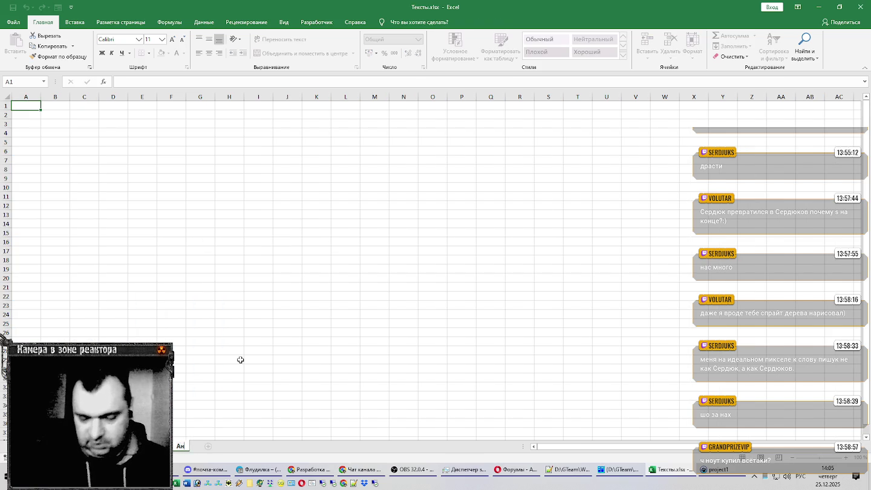
pyautogui.press('Return')
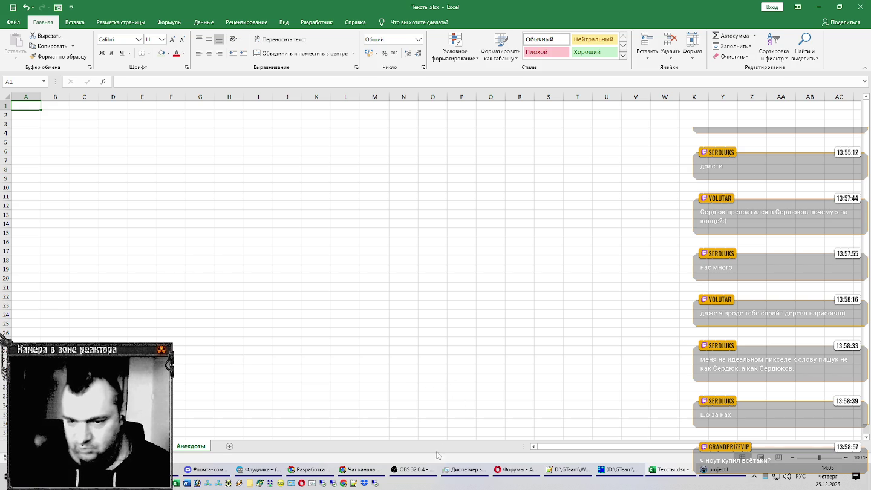
pyautogui.click(413, 470)
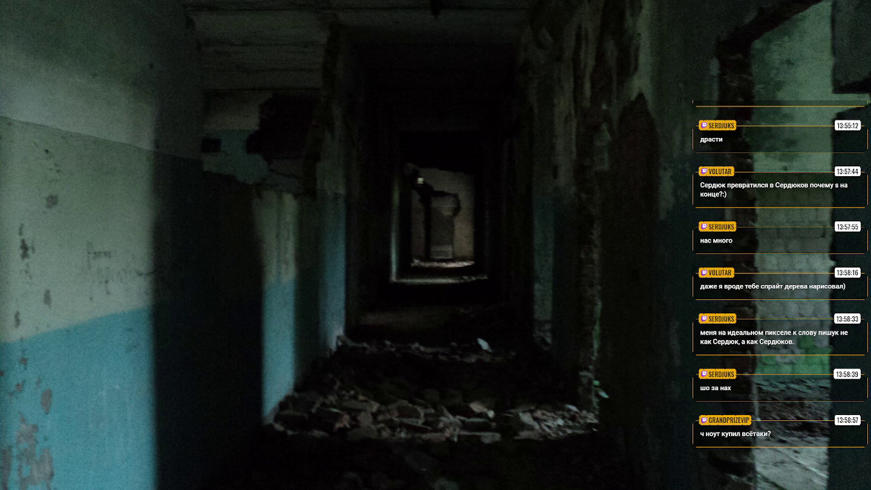
# Make GameDevScene the live OBS scene, minimize OBS, and bring up the Twitch browser
pyautogui.click(178, 336)
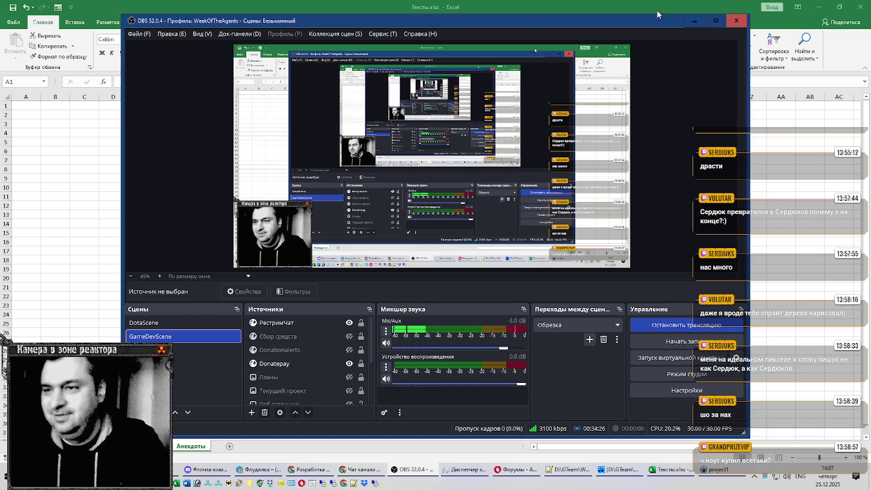
pyautogui.click(694, 22)
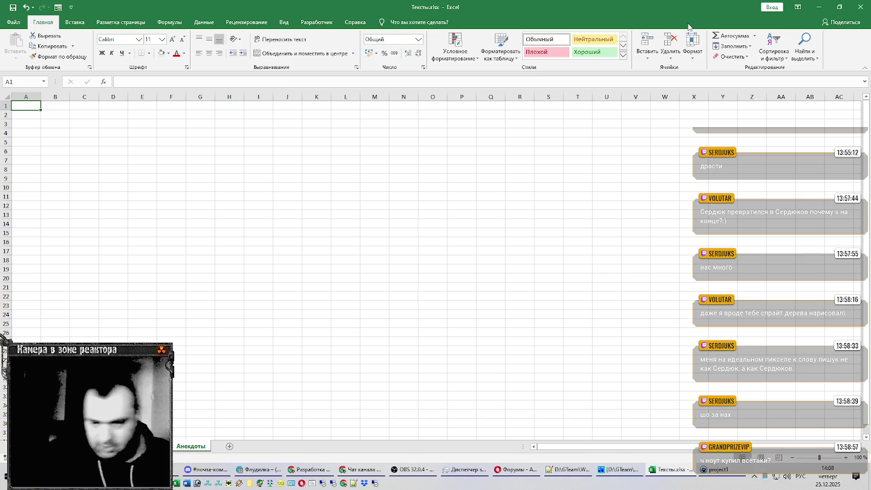
pyautogui.click(309, 470)
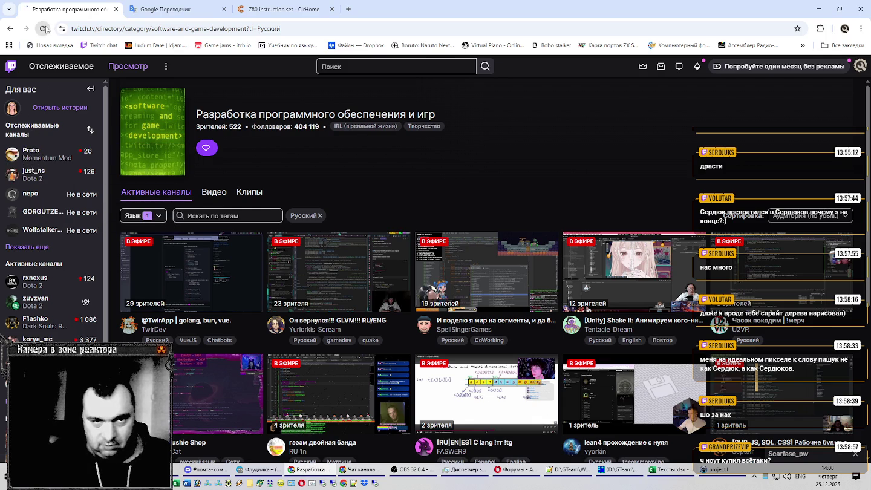
# Reload Twitch, open a followed streamer's channel in a new window, then switch to AP-PRO
pyautogui.click(44, 29)
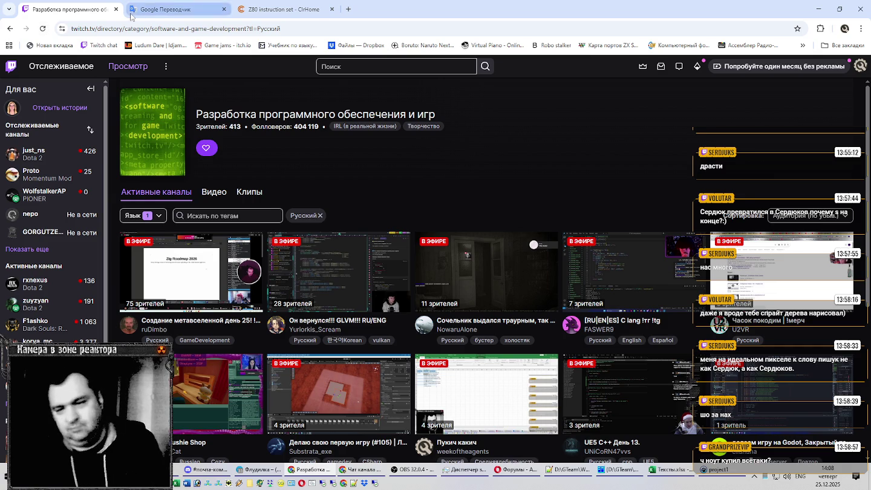
pyautogui.rightClick(58, 195)
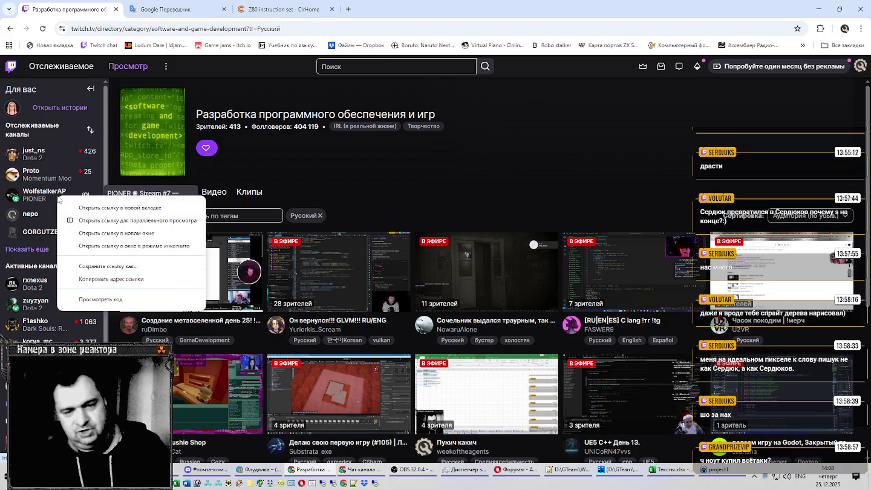
pyautogui.click(112, 232)
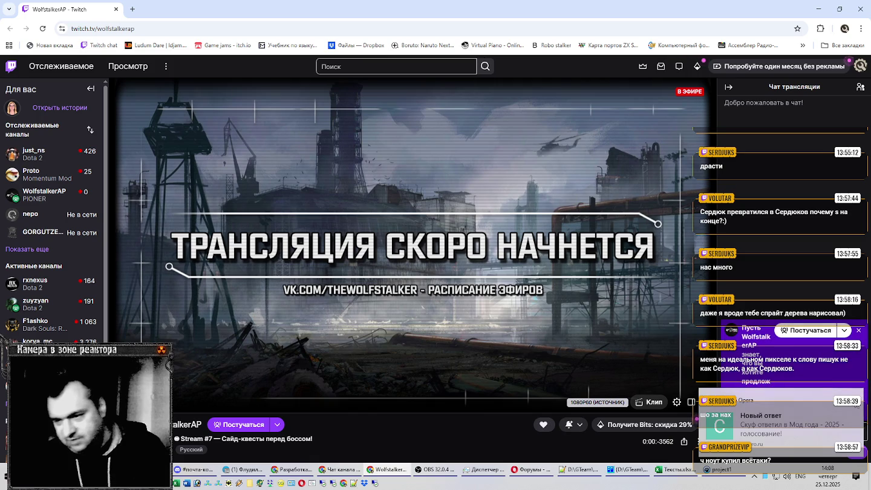
pyautogui.moveTo(525, 468)
pyautogui.click(536, 469)
pyautogui.scroll(5, 508, 153)
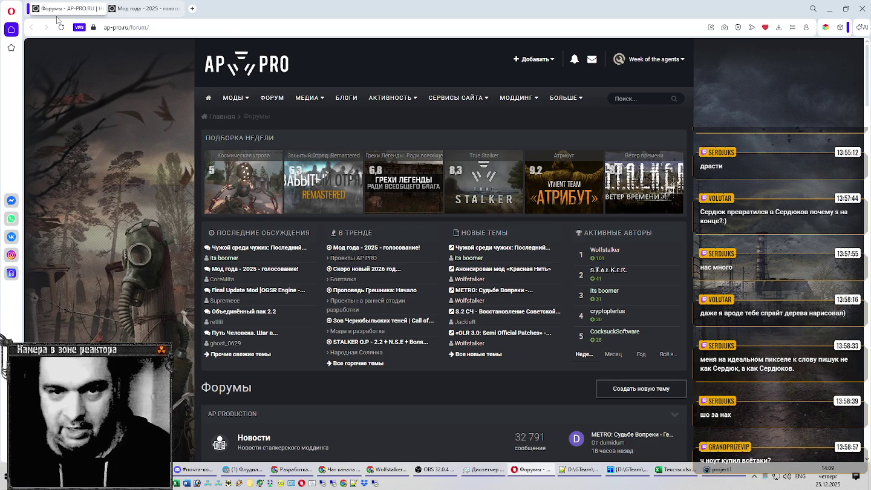
# Bring up the 'Мод года - 2025' topic tab and scroll to the end of page 10
pyautogui.click(134, 7)
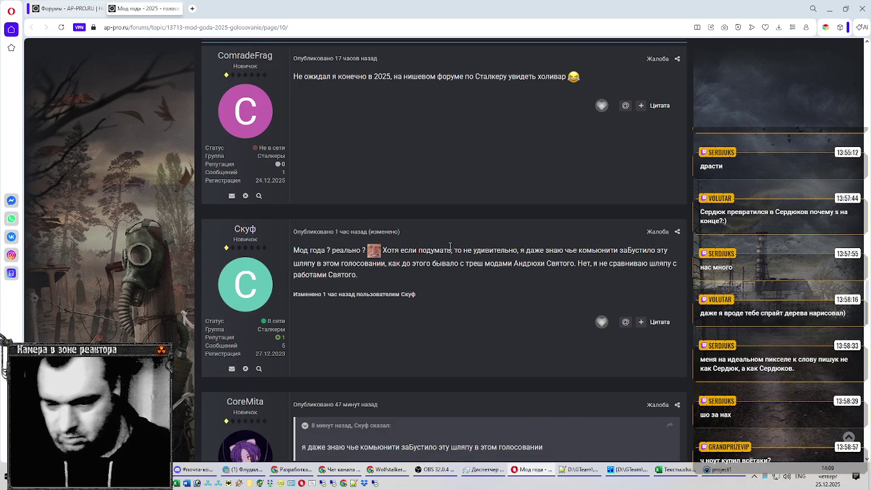
pyautogui.scroll(-4, 456, 257)
pyautogui.scroll(-2, 466, 257)
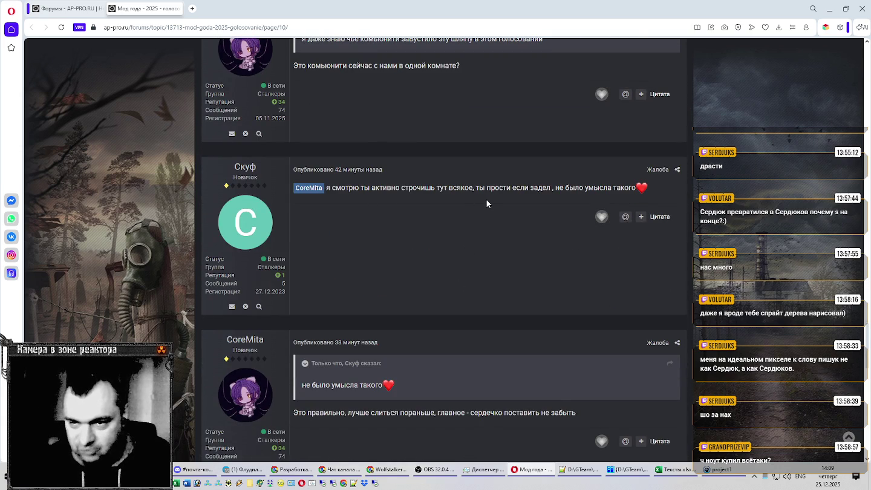
pyautogui.scroll(1, 486, 200)
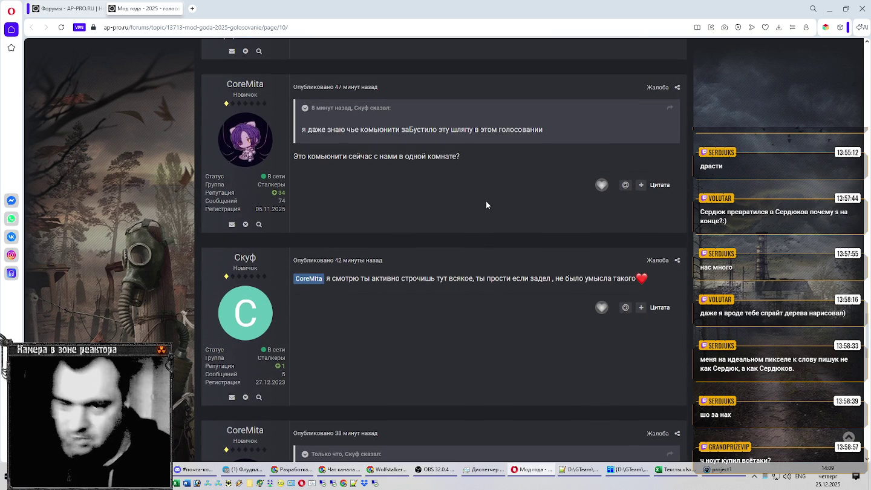
pyautogui.scroll(-2, 549, 139)
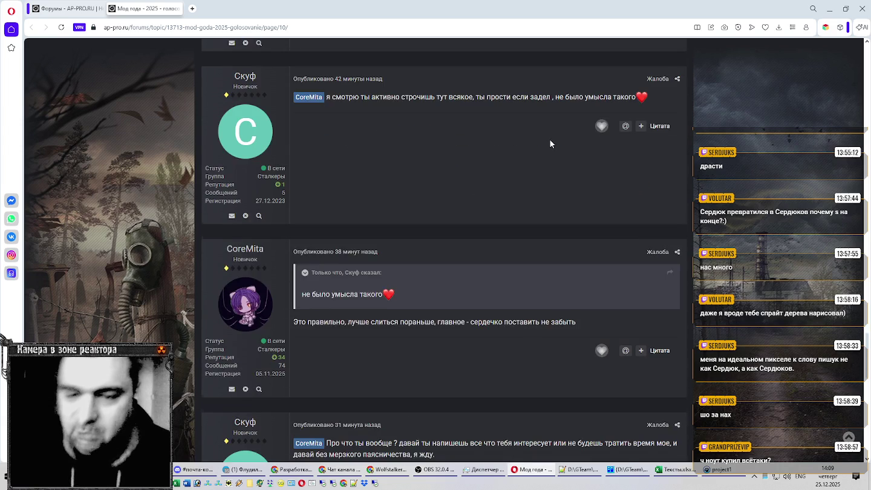
pyautogui.scroll(-1, 549, 141)
pyautogui.scroll(-1, 550, 141)
pyautogui.scroll(-1, 550, 141)
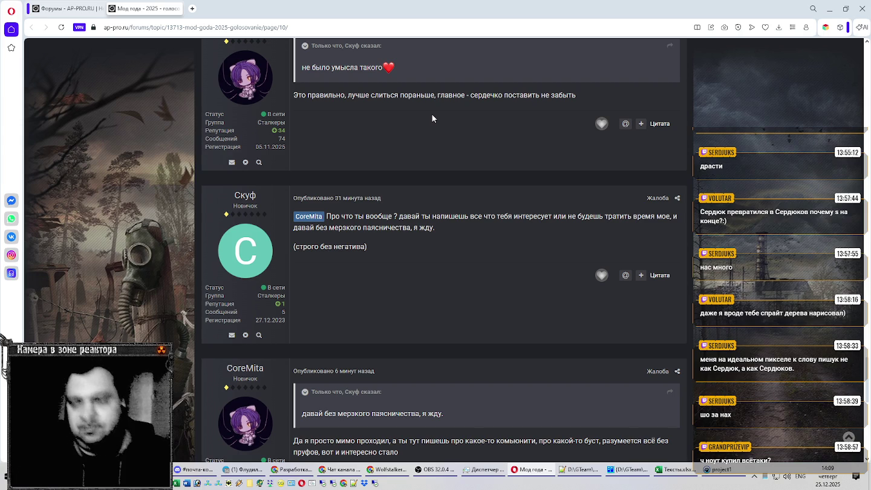
pyautogui.scroll(-3, 438, 131)
pyautogui.scroll(-3, 442, 129)
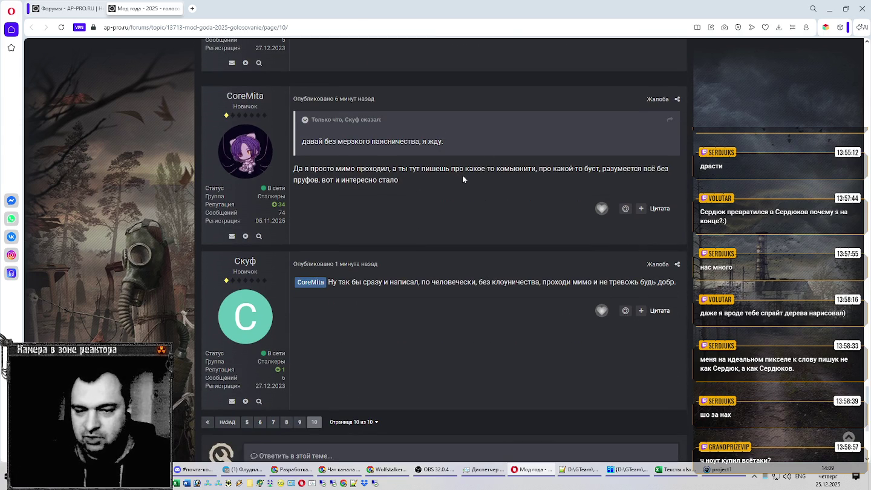
pyautogui.scroll(-3, 462, 178)
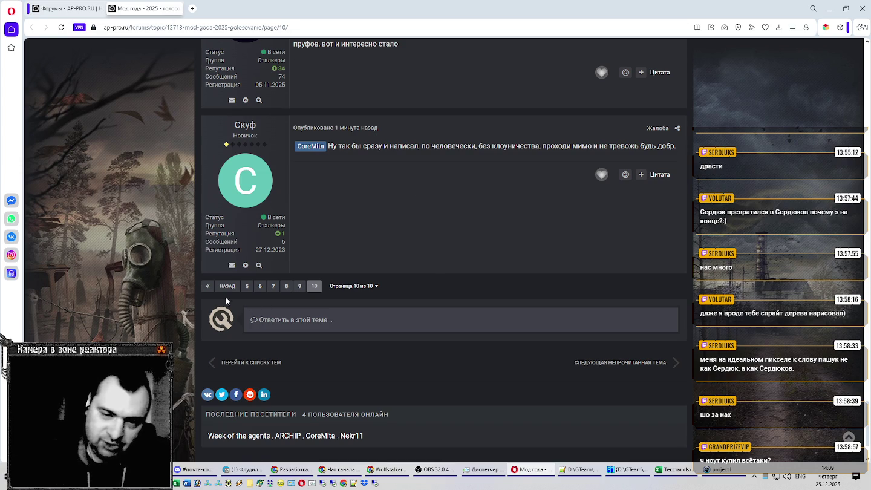
# Jump to page 1 of the thread, read through it, then move to page 2
pyautogui.click(208, 285)
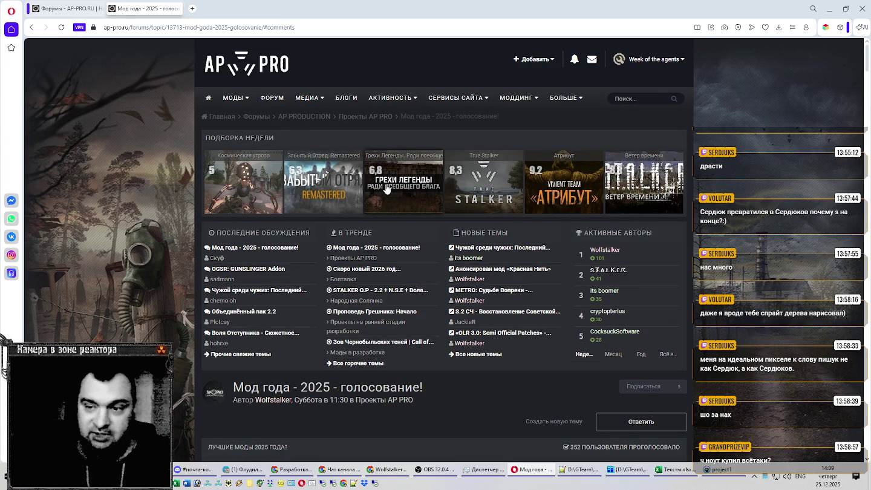
pyautogui.scroll(-4, 387, 189)
pyautogui.scroll(-6, 301, 258)
pyautogui.scroll(-5, 290, 254)
pyautogui.scroll(-6, 242, 260)
pyautogui.scroll(-5, 215, 267)
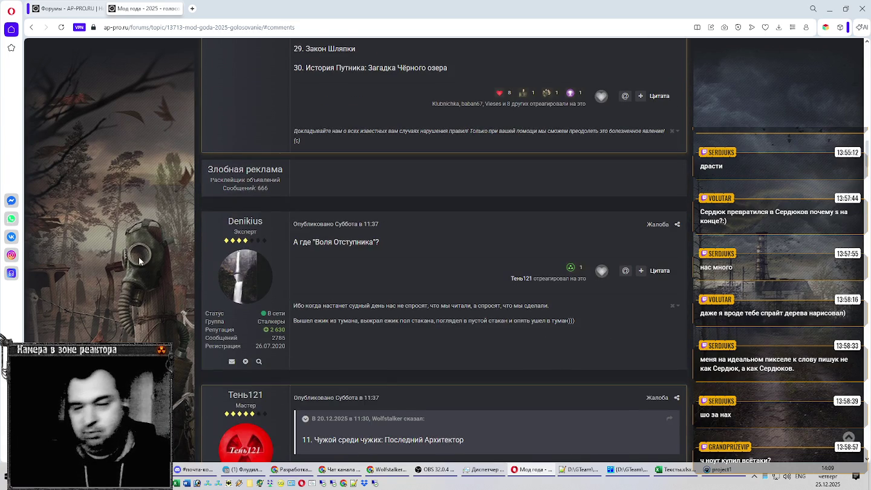
pyautogui.scroll(-5, 139, 260)
pyautogui.scroll(-4, 145, 262)
pyautogui.scroll(-4, 148, 262)
pyautogui.scroll(-1, 150, 262)
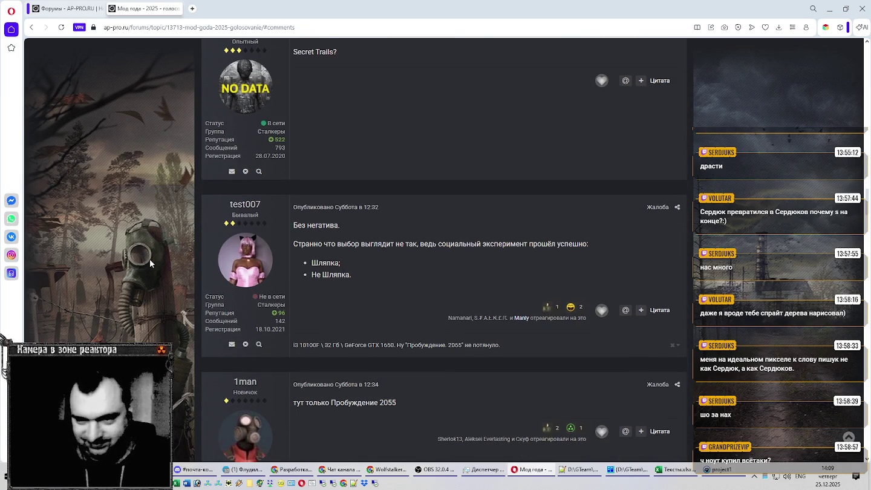
pyautogui.scroll(-4, 150, 261)
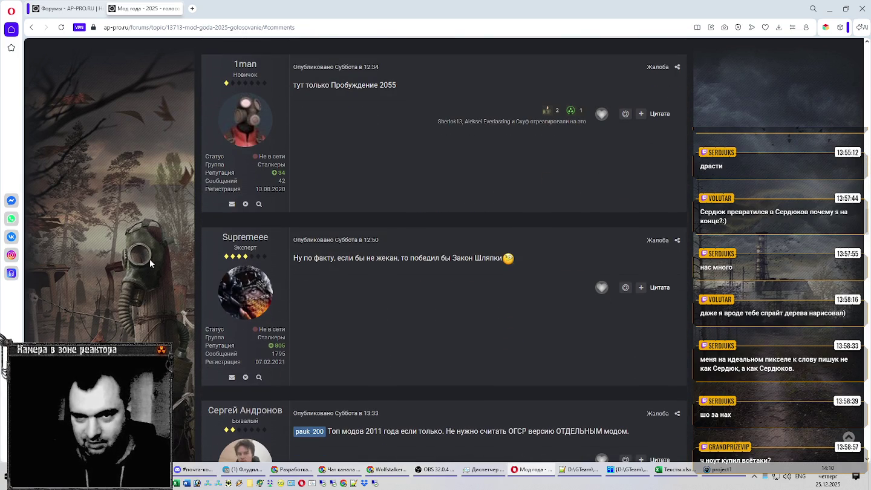
pyautogui.scroll(-4, 152, 282)
pyautogui.scroll(-4, 144, 286)
pyautogui.scroll(-4, 140, 287)
pyautogui.scroll(-3, 140, 286)
pyautogui.scroll(-5, 140, 286)
pyautogui.scroll(-2, 139, 285)
pyautogui.scroll(-5, 141, 280)
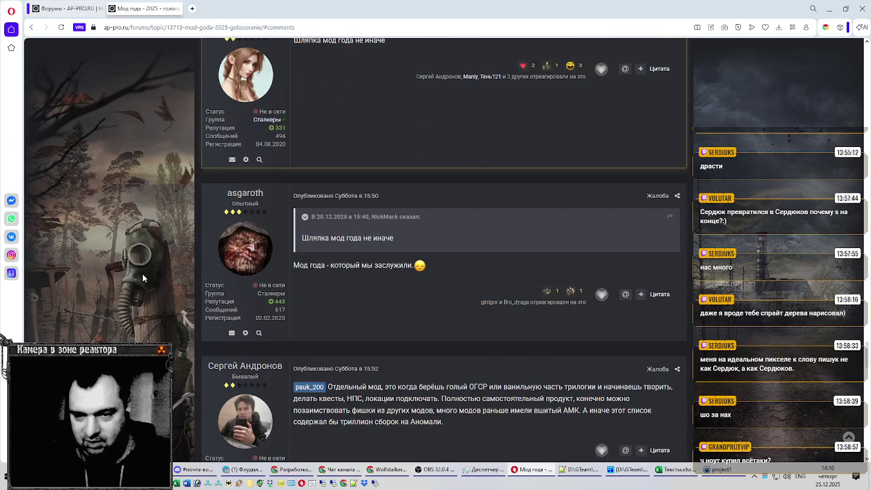
pyautogui.scroll(-4, 122, 266)
pyautogui.scroll(-3, 106, 261)
pyautogui.scroll(-4, 104, 259)
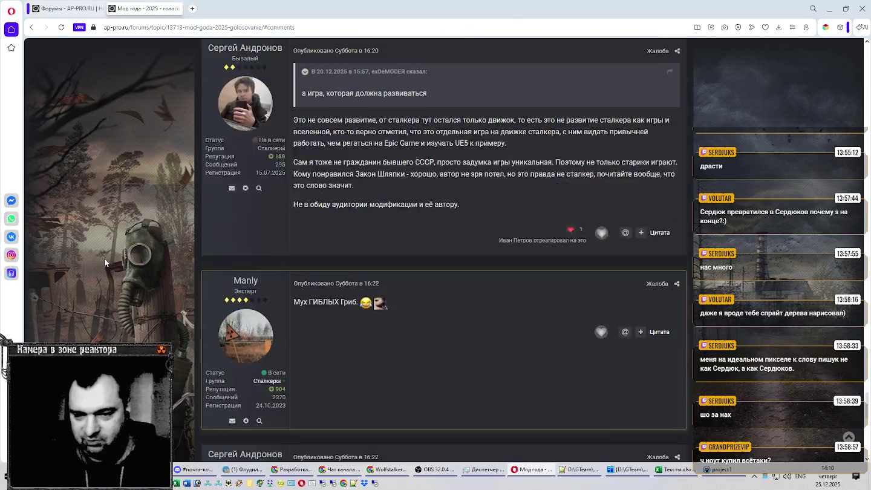
pyautogui.scroll(-4, 105, 259)
pyautogui.scroll(-4, 104, 256)
pyautogui.click(221, 203)
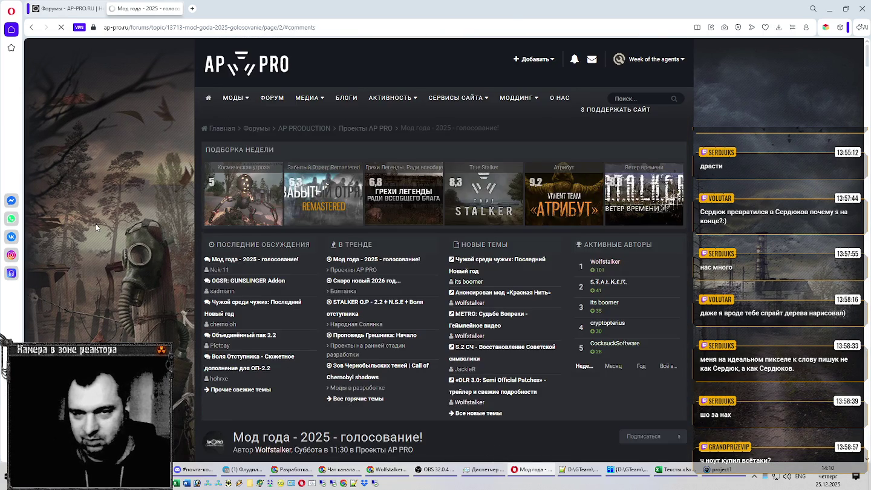
# Scroll down through page 2 of the AP-PRO voting thread
pyautogui.scroll(-4, 96, 225)
pyautogui.scroll(-3, 99, 224)
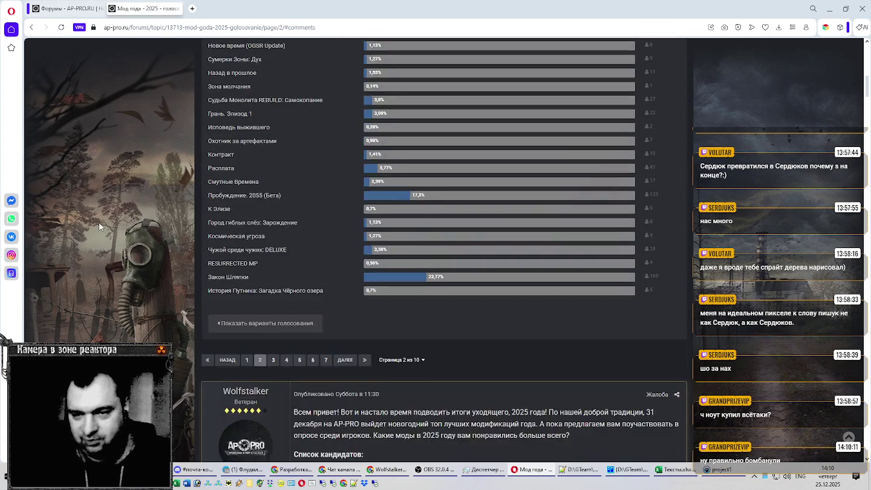
pyautogui.scroll(-3, 99, 221)
pyautogui.scroll(-3, 99, 222)
pyautogui.scroll(-3, 101, 225)
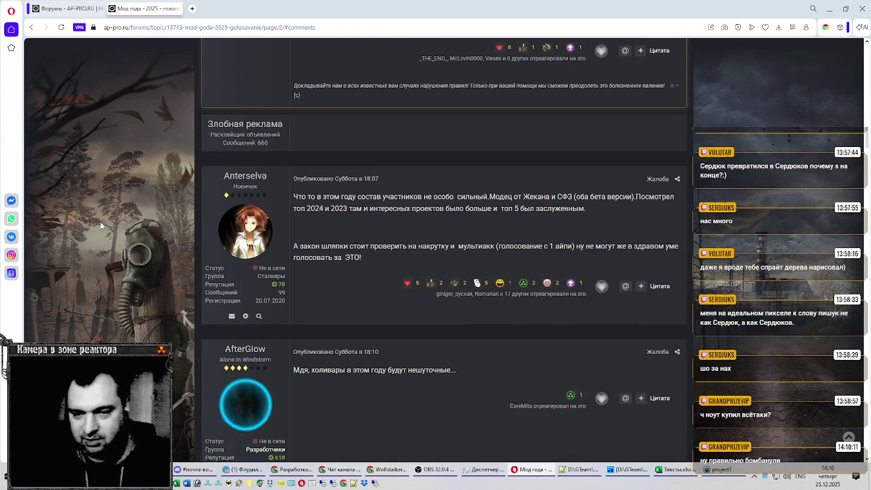
pyautogui.scroll(-3, 101, 224)
pyautogui.scroll(-3, 102, 223)
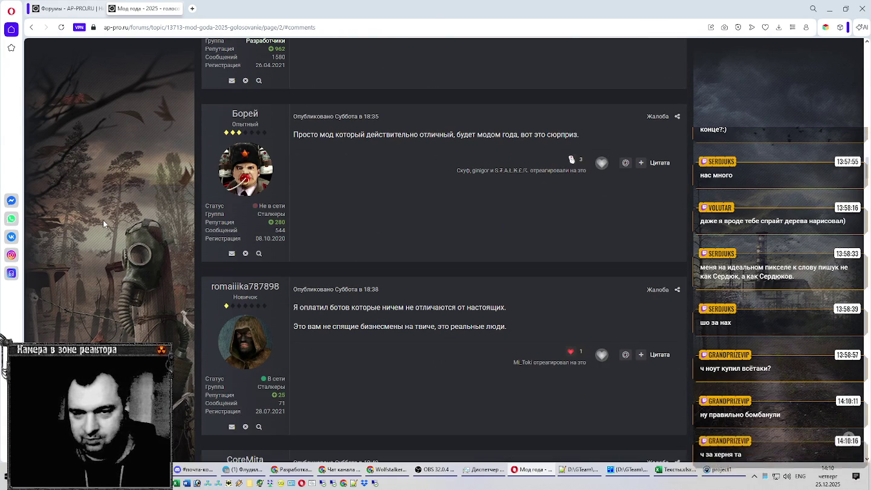
pyautogui.scroll(-3, 102, 223)
pyautogui.scroll(-3, 102, 224)
pyautogui.scroll(-3, 103, 225)
pyautogui.scroll(-5, 103, 221)
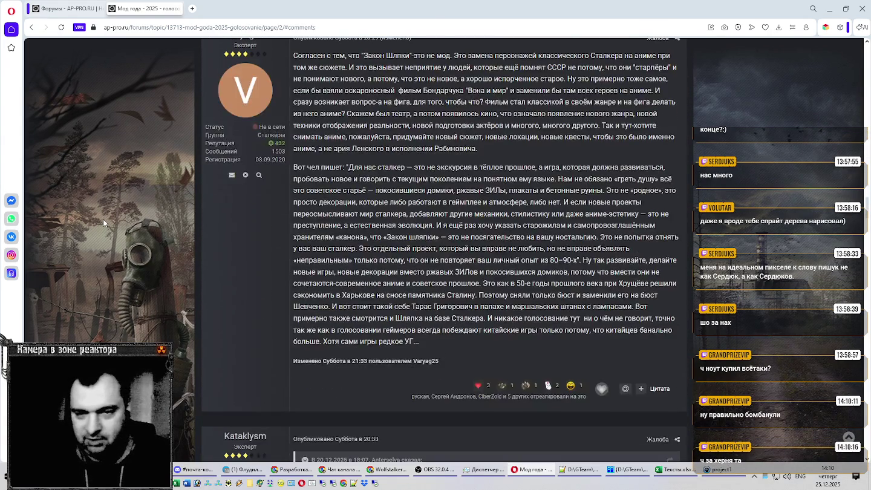
pyautogui.scroll(2, 111, 217)
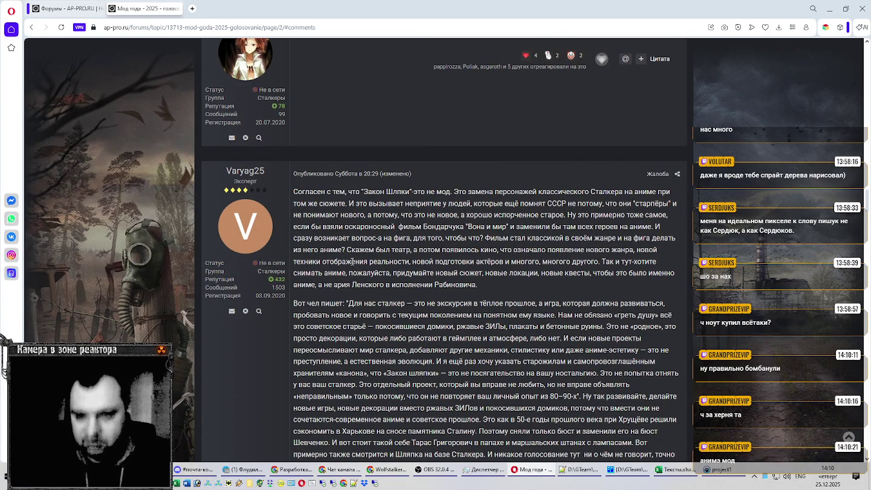
# Read the rest of the thread, then switch to the Chrome window with Twitch
pyautogui.scroll(-1, 427, 243)
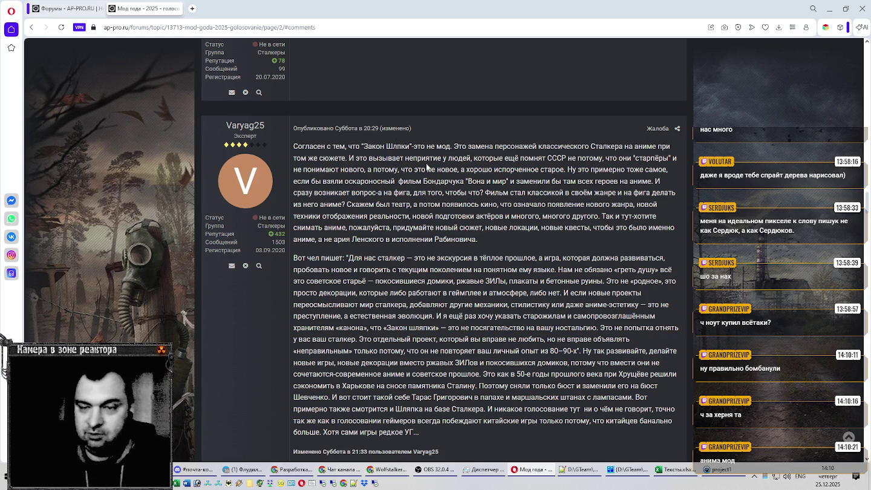
pyautogui.scroll(-3, 434, 172)
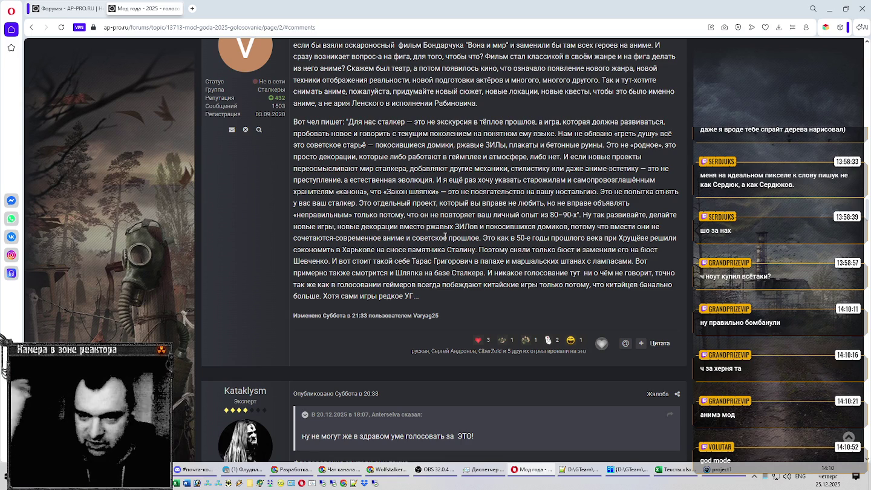
pyautogui.scroll(-3, 453, 251)
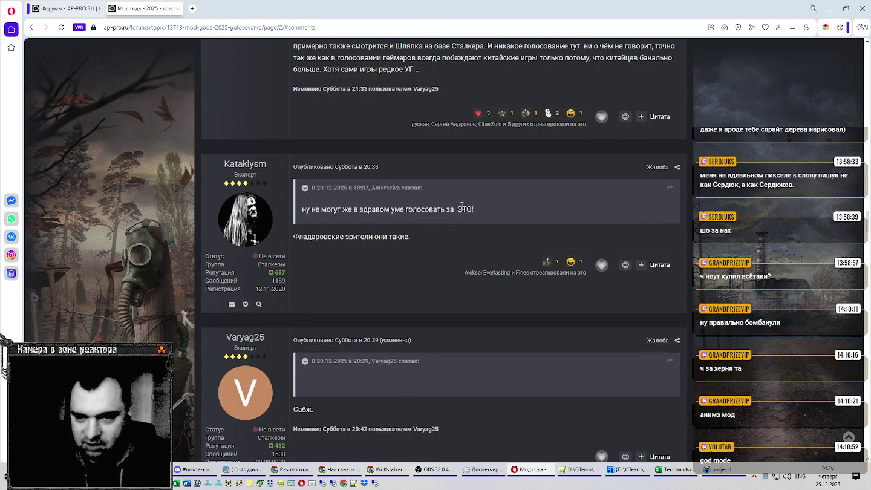
pyautogui.scroll(-2, 459, 197)
pyautogui.scroll(-2, 459, 198)
pyautogui.scroll(-1, 458, 197)
pyautogui.scroll(-4, 459, 194)
pyautogui.scroll(-2, 460, 193)
pyautogui.scroll(-1, 461, 194)
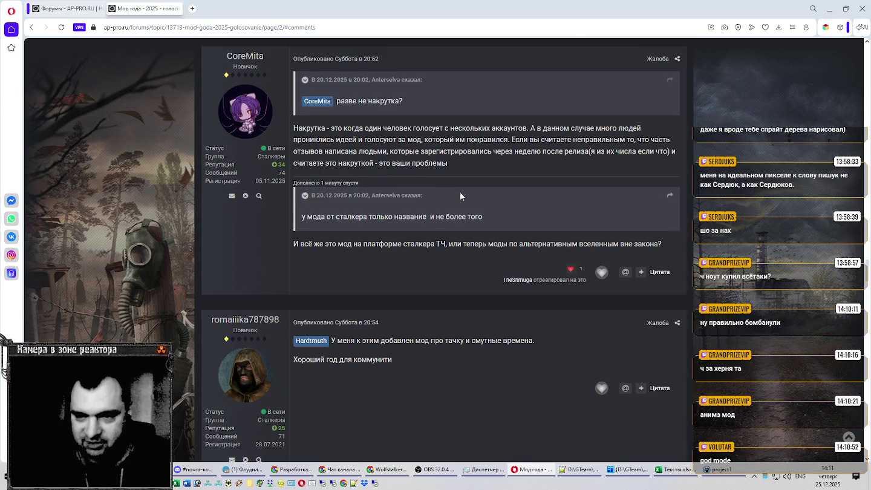
pyautogui.scroll(-4, 460, 191)
pyautogui.scroll(-2, 461, 192)
pyautogui.scroll(-1, 460, 192)
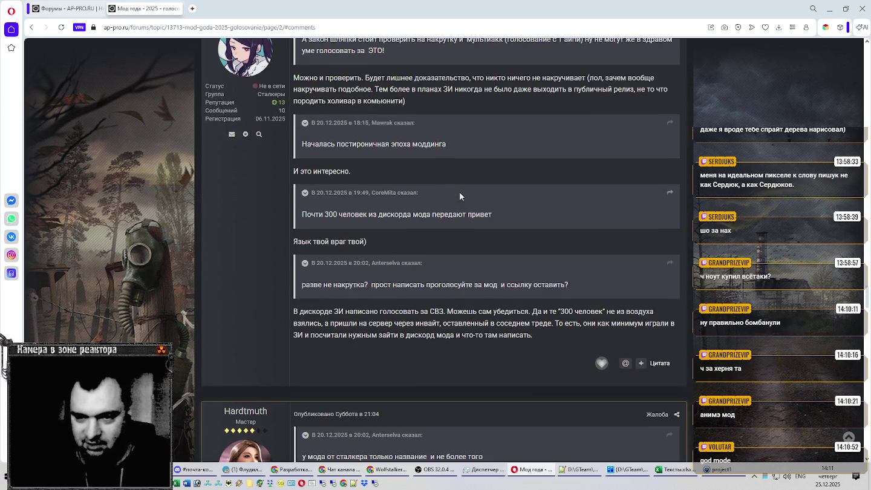
pyautogui.scroll(-4, 459, 193)
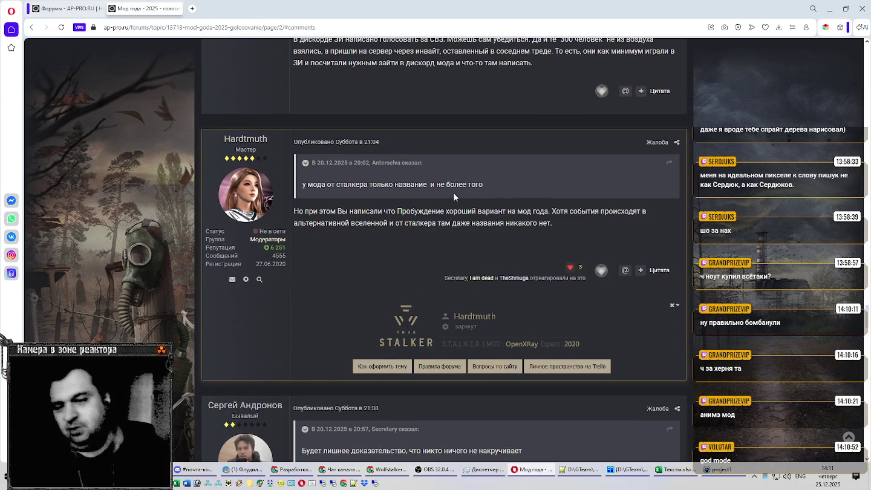
pyautogui.scroll(-3, 457, 191)
pyautogui.scroll(-4, 457, 195)
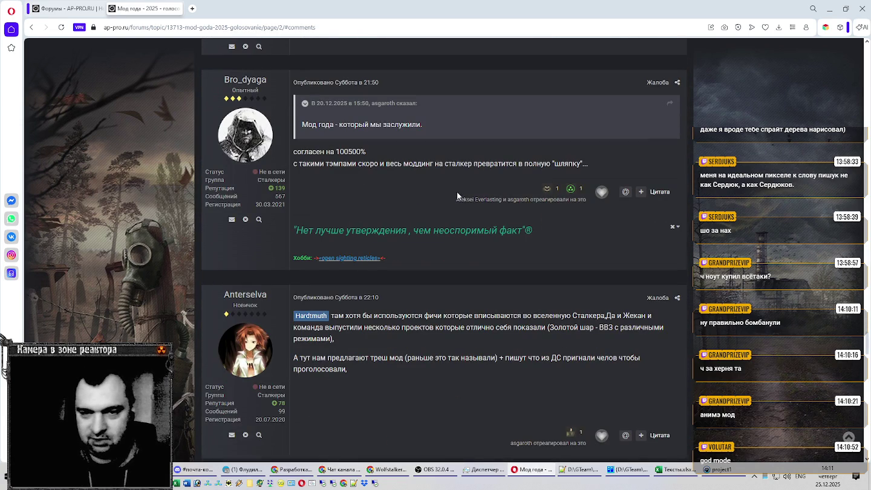
pyautogui.scroll(-3, 427, 197)
pyautogui.scroll(-2, 417, 194)
pyautogui.scroll(-1, 417, 194)
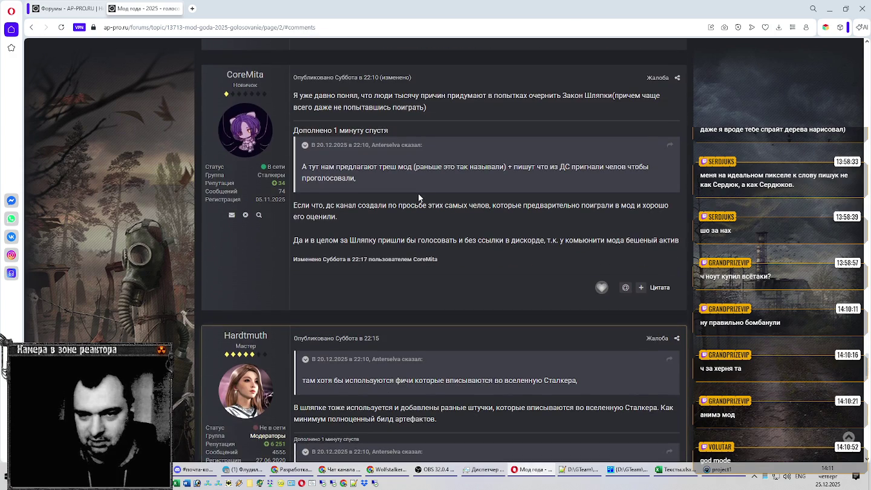
pyautogui.scroll(-2, 418, 193)
pyautogui.scroll(-2, 418, 193)
pyautogui.scroll(-3, 418, 194)
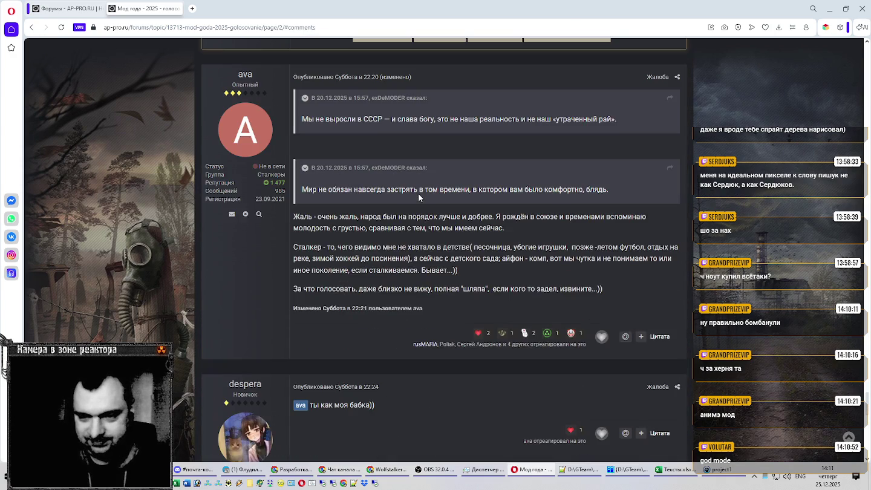
pyautogui.scroll(-2, 417, 194)
pyautogui.hotkey('alt', 'Tab')
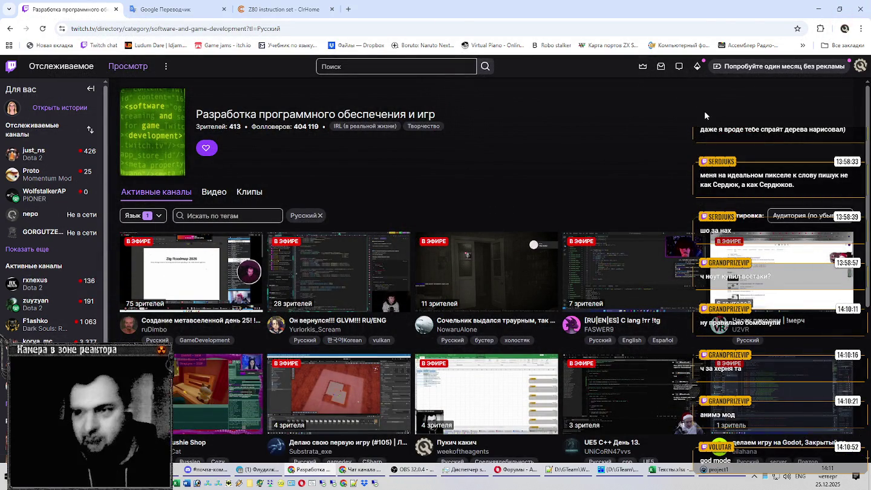
# Minimize Chrome so the Тексты.xlsx workbook comes back into view
pyautogui.click(821, 6)
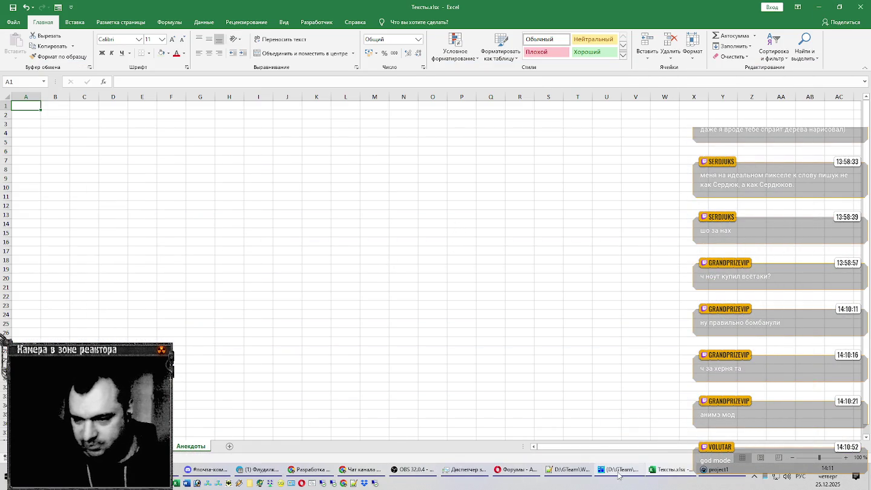
# In Far Manager, go up from docs to the HabarRuR folder and open anekdots.txt
pyautogui.click(620, 470)
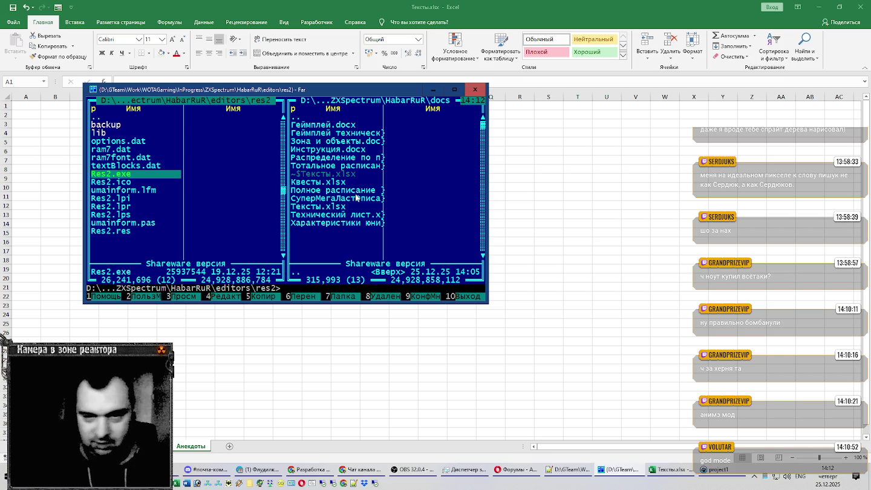
pyautogui.press('Tab')
pyautogui.hotkey('ctrl', 'pageup')
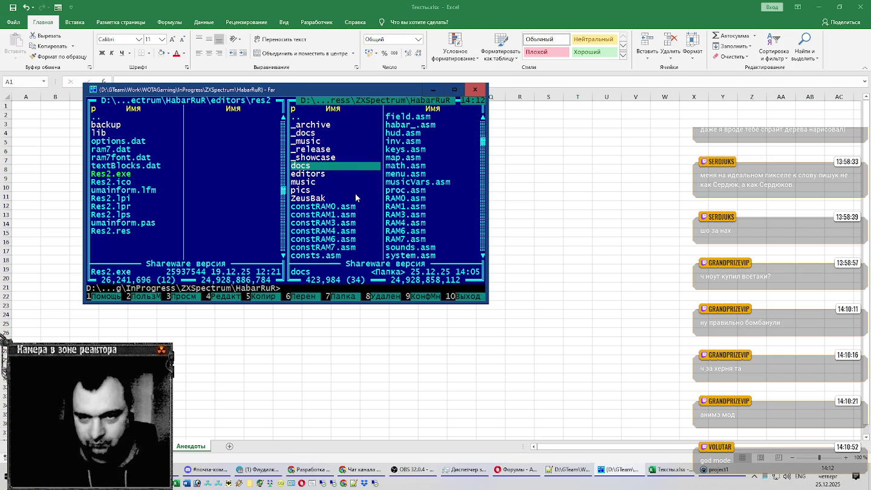
pyautogui.press('End')
pyautogui.press('Up')
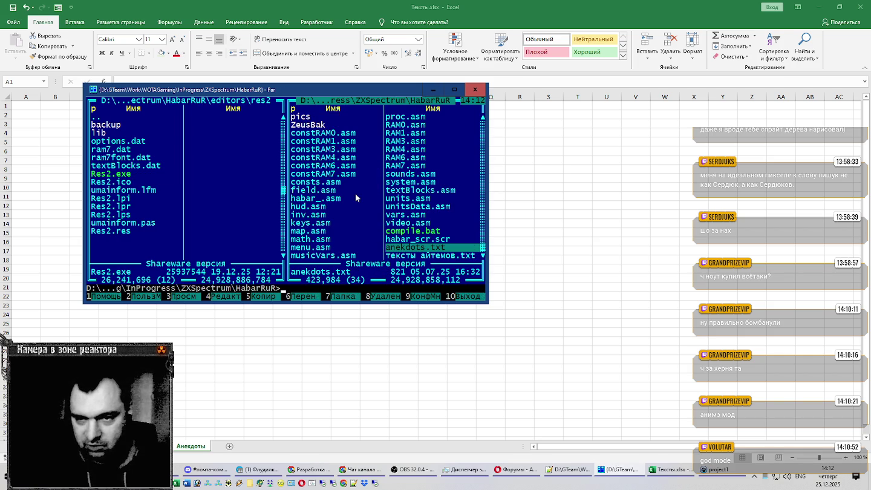
pyautogui.press('Return')
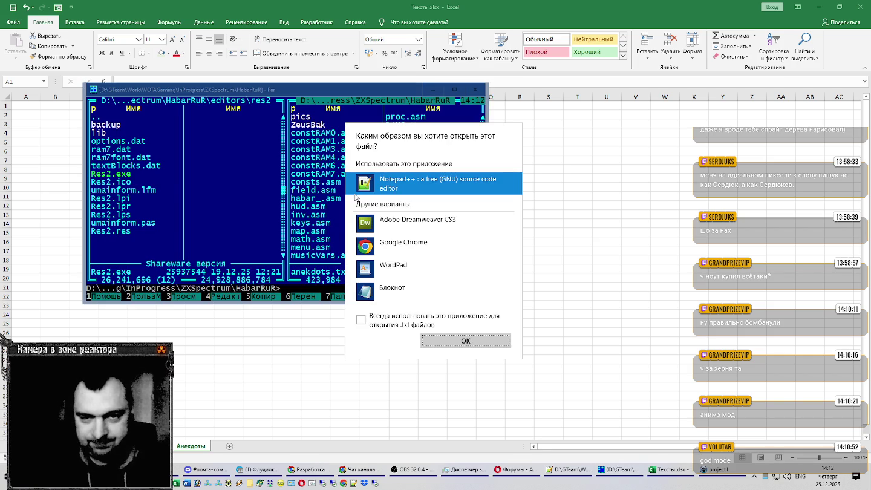
# Always open .txt files with Notepad++, and paste the copied header lines into A1:A2
pyautogui.click(360, 319)
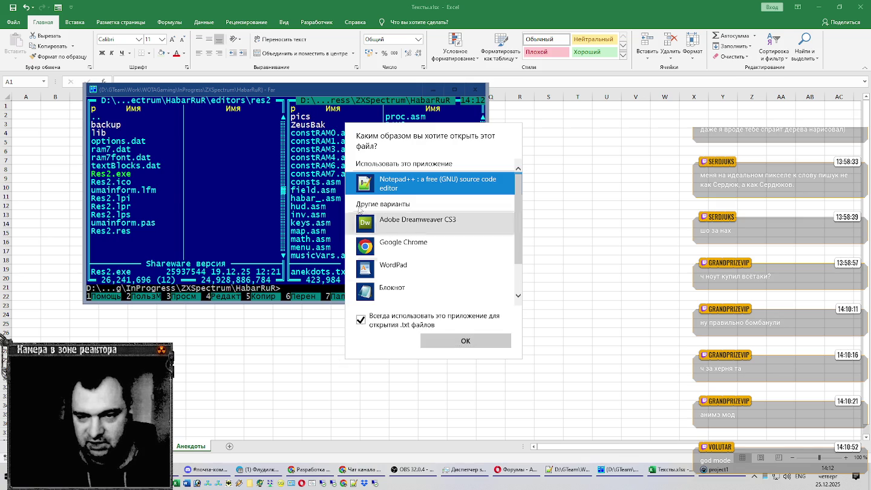
pyautogui.click(432, 340)
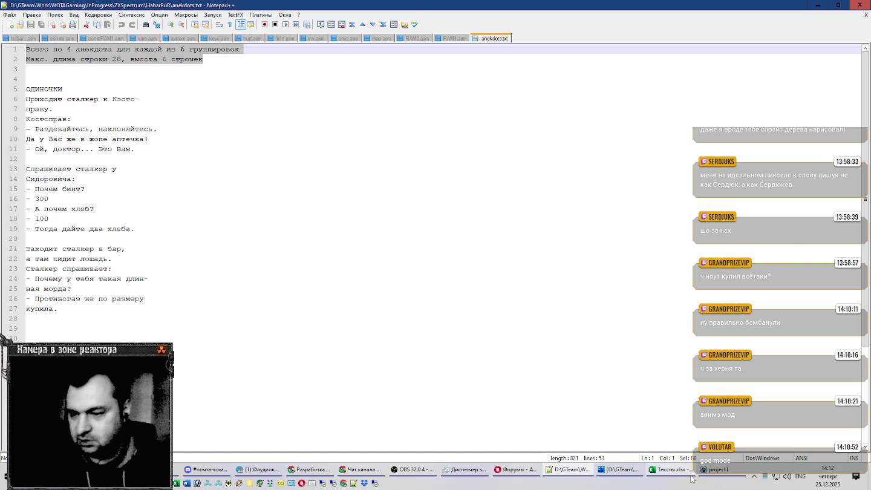
pyautogui.click(670, 470)
pyautogui.write('Всего по 4 анекдота для каждой из 6 группировок Макс. длина строки 28, высота 6 строчек')
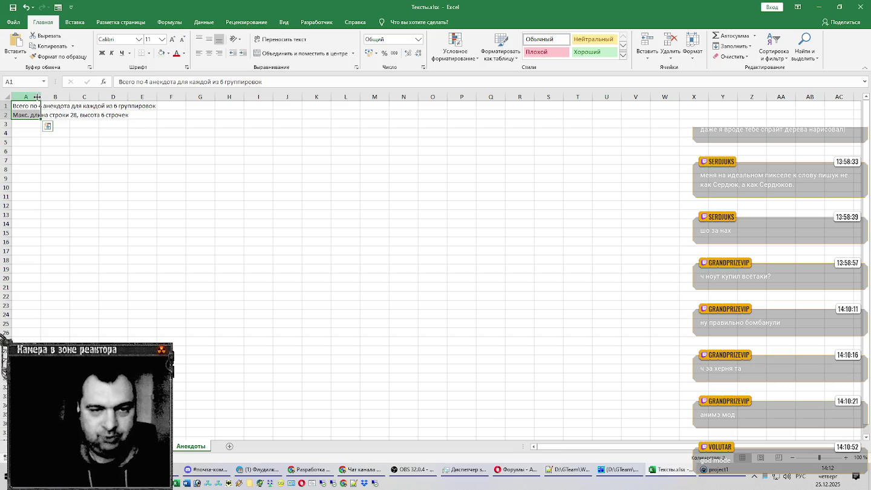
pyautogui.doubleClick(44, 96)
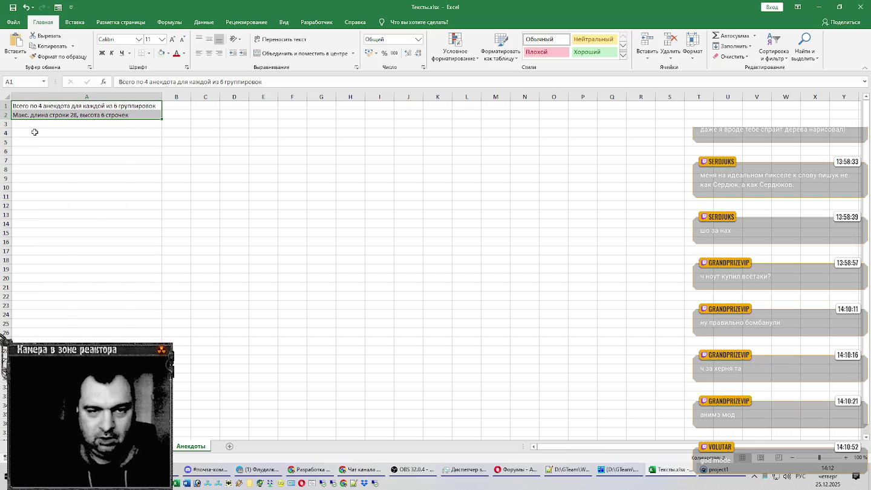
pyautogui.hotkey('ctrl', 'z')
pyautogui.click(59, 142)
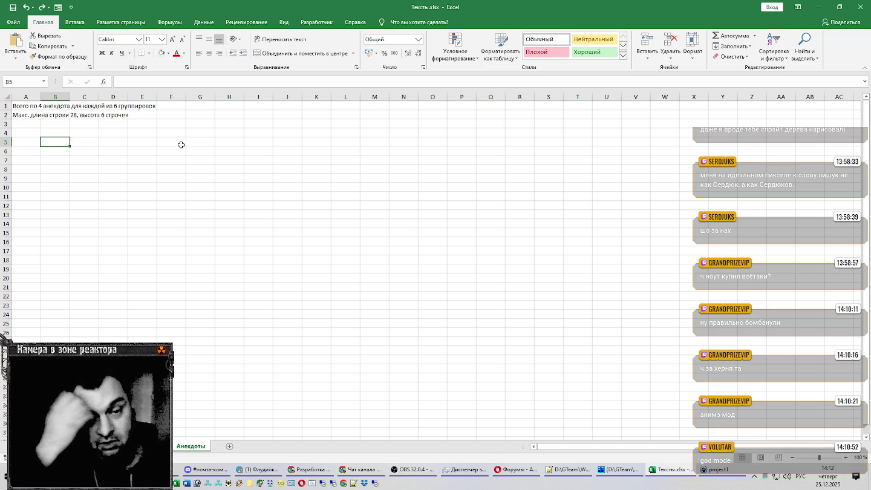
pyautogui.click(36, 133)
# On the Анекдоты sheet, enter headers Группировка in A4 and Текст in B4
pyautogui.hotkey('ctrl', 'pageup')
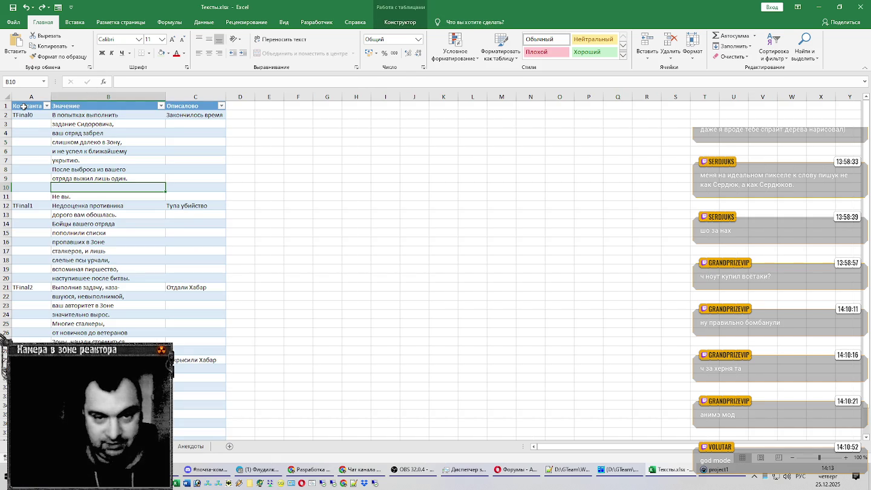
pyautogui.click(190, 445)
pyautogui.write('Граппит')
pyautogui.press('BackSpace')
pyautogui.press('BackSpace')
pyautogui.press('BackSpace')
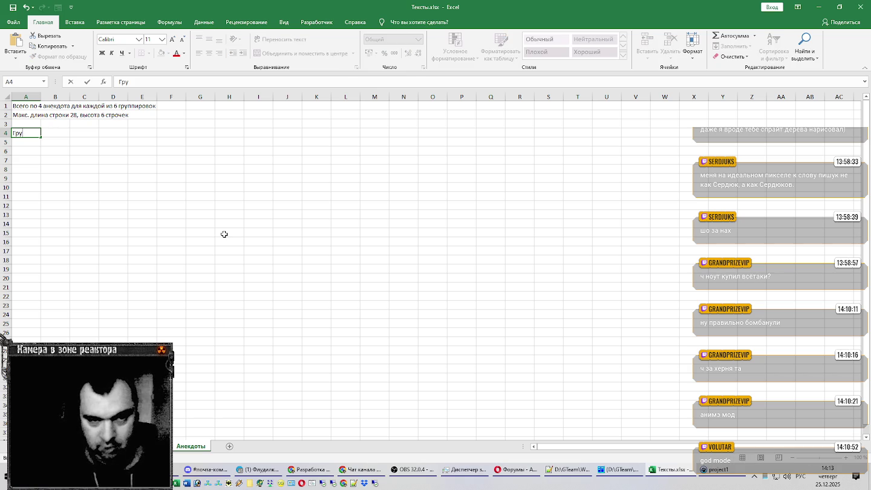
pyautogui.write('пировка')
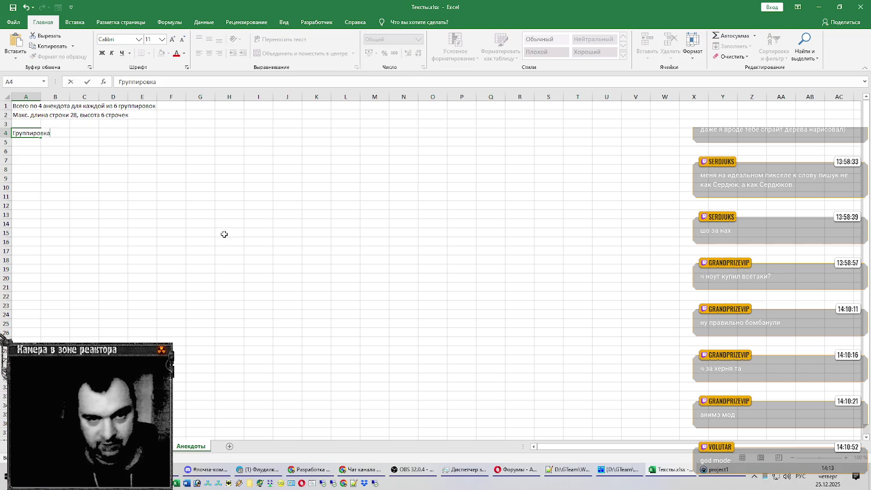
pyautogui.press('Tab')
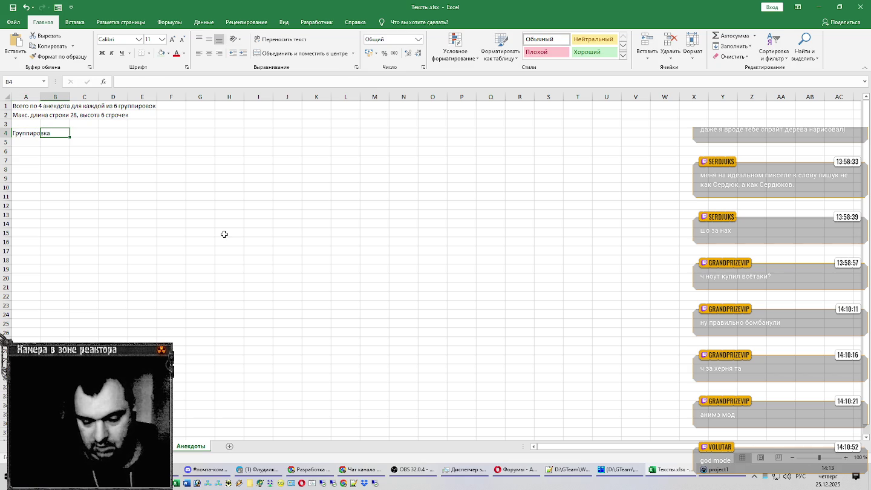
pyautogui.write('Текст')
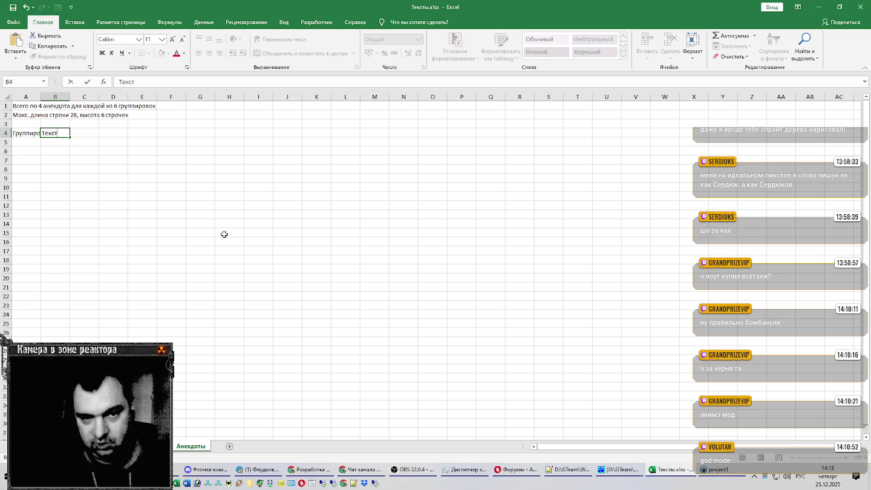
pyautogui.press('Tab')
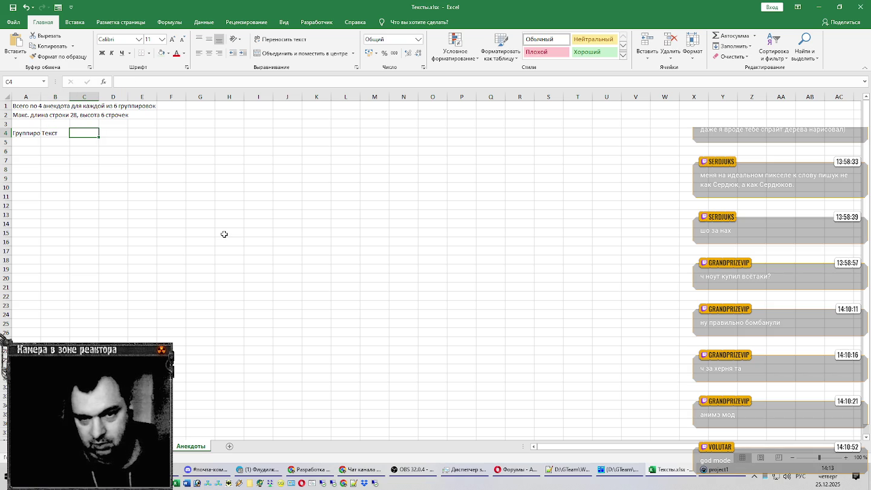
# Enter the Длина строки header in C4 and select the header row
pyautogui.moveTo(37, 132); pyautogui.dragTo(60, 133)
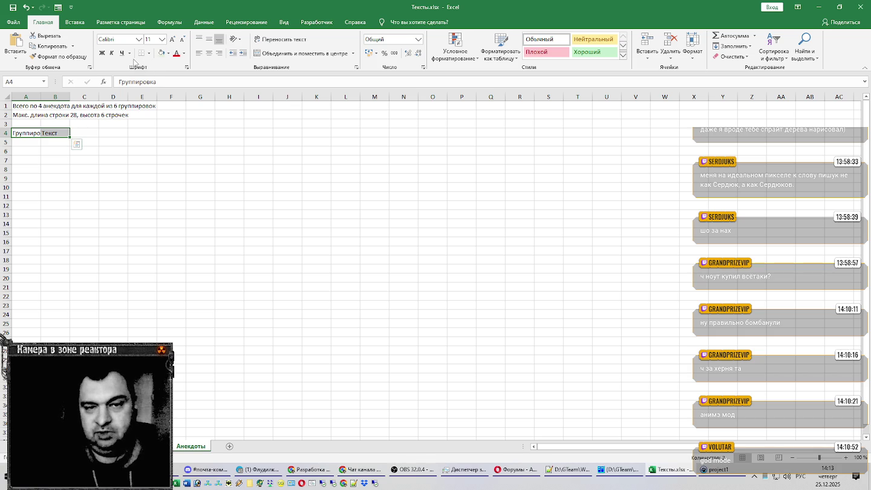
pyautogui.click(84, 132)
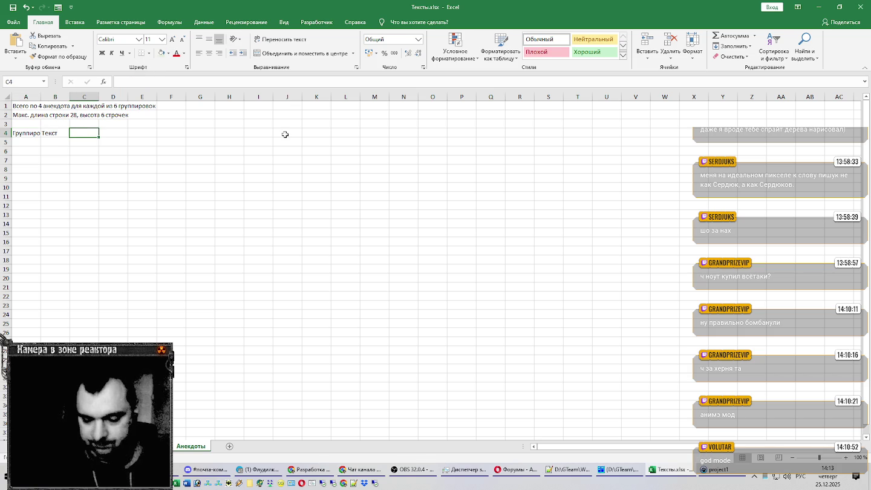
pyautogui.write('Длина ст')
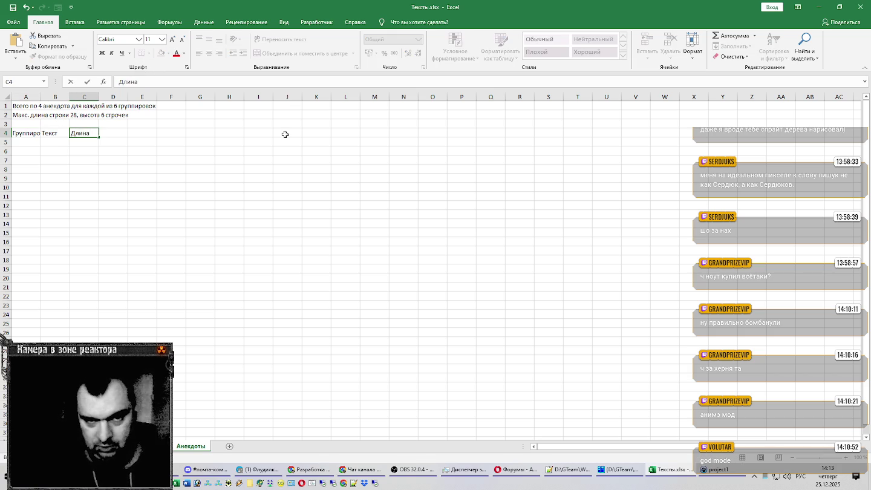
pyautogui.write('рок')
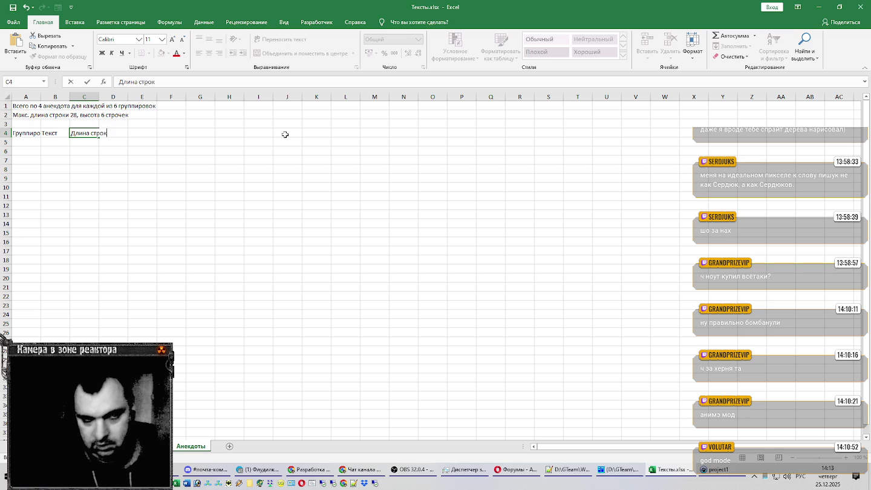
pyautogui.press('Return')
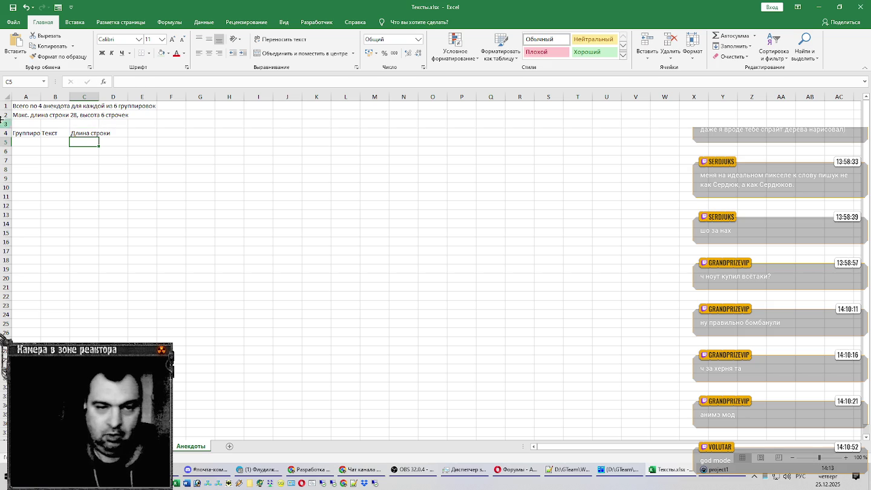
pyautogui.click(60, 133)
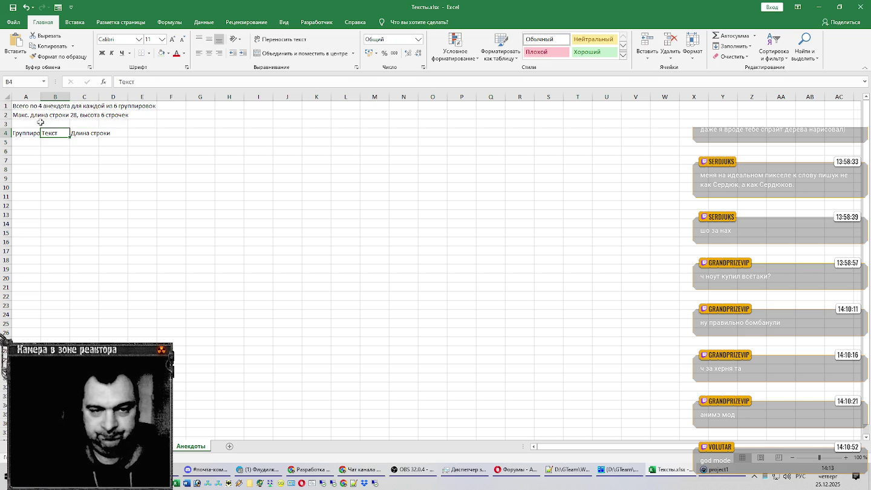
pyautogui.moveTo(34, 132); pyautogui.dragTo(97, 133)
# Turn the A4:C4 headers into a table with headers, named УТ_Анекдоты
pyautogui.hotkey('ctrl', 't')
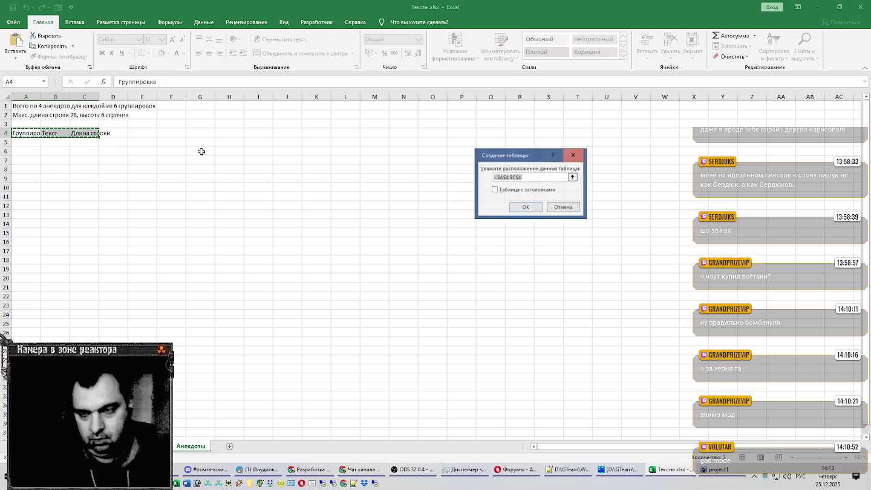
pyautogui.click(524, 207)
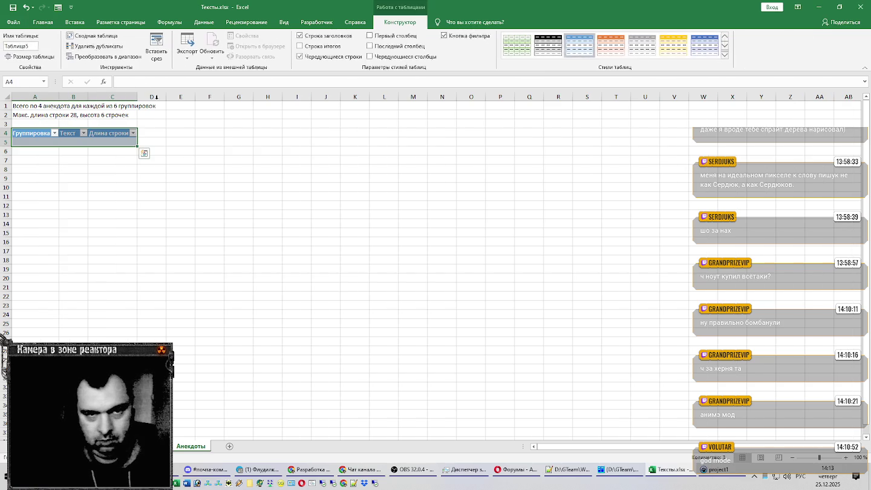
pyautogui.click(30, 47)
pyautogui.write('УТ_')
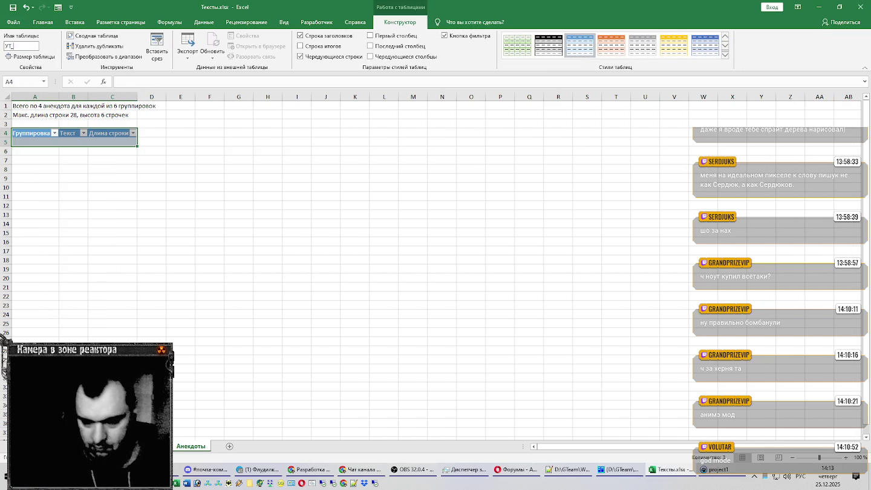
pyautogui.write('Анек')
pyautogui.press('Return')
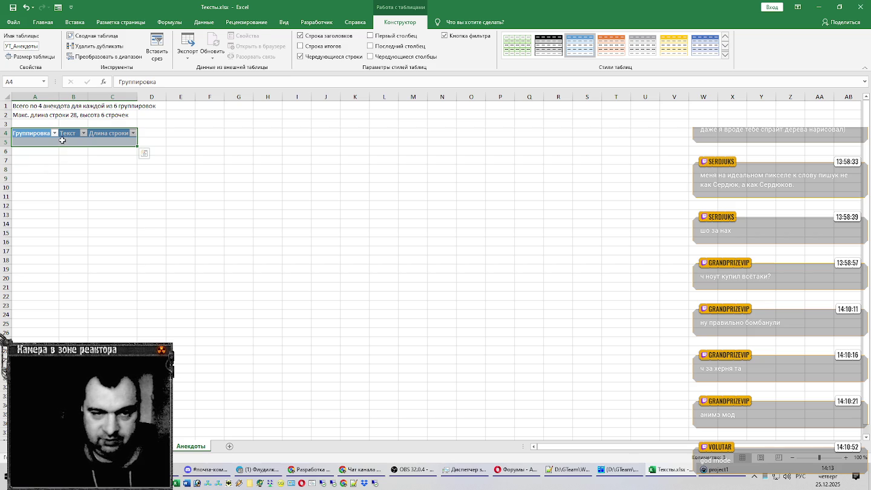
# Widen the Группировка, Текст and Длина строки columns
pyautogui.click(62, 140)
pyautogui.moveTo(88, 97); pyautogui.dragTo(178, 96)
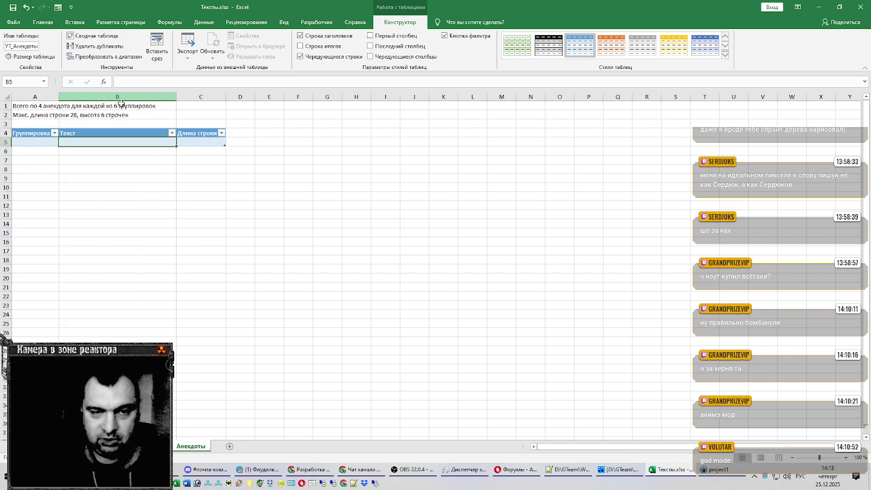
pyautogui.moveTo(58, 97); pyautogui.dragTo(101, 96)
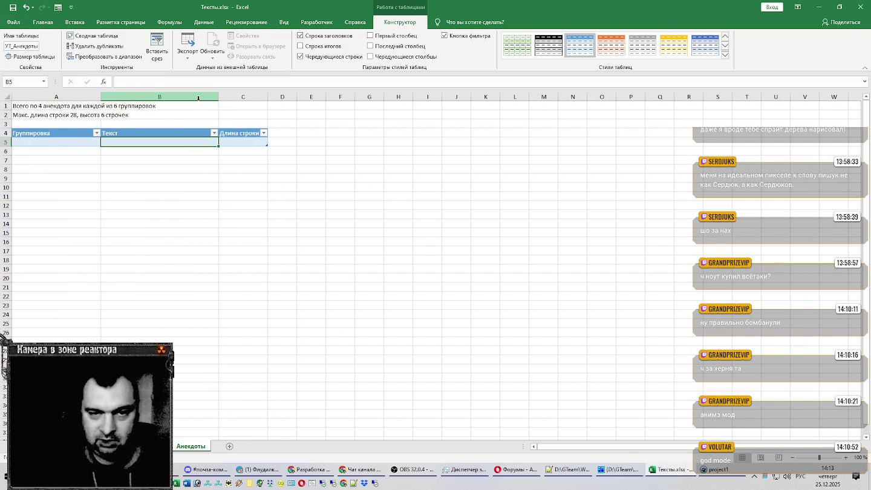
pyautogui.moveTo(268, 97); pyautogui.dragTo(290, 96)
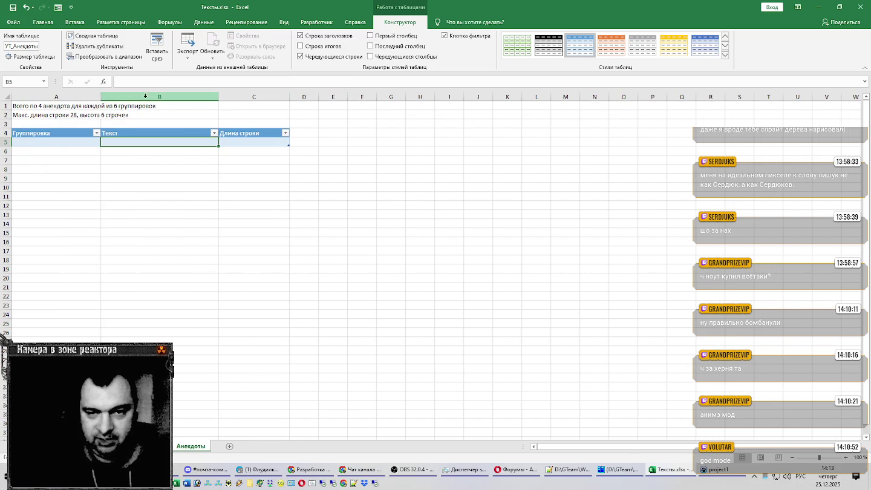
pyautogui.moveTo(107, 97); pyautogui.dragTo(133, 97)
pyautogui.click(77, 143)
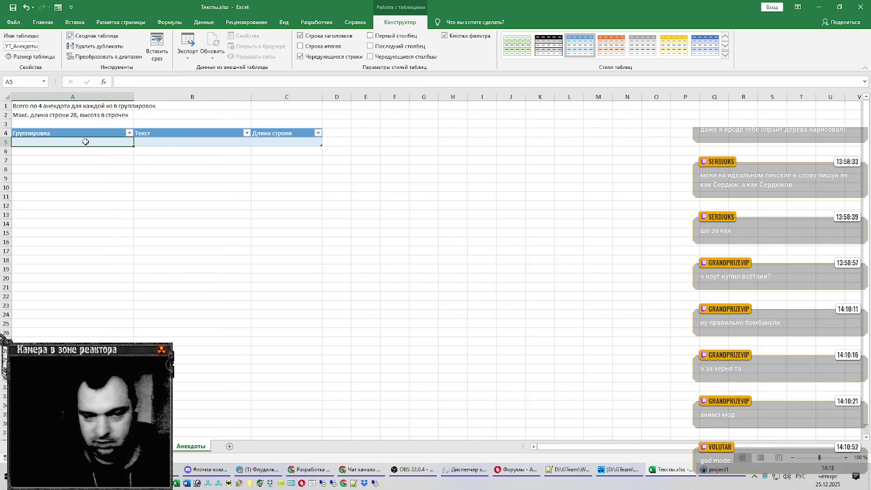
# Enter Одиночки, Бандосы, Свобода and Долг down the Группировка column
pyautogui.write('Одиночки')
pyautogui.press('Return')
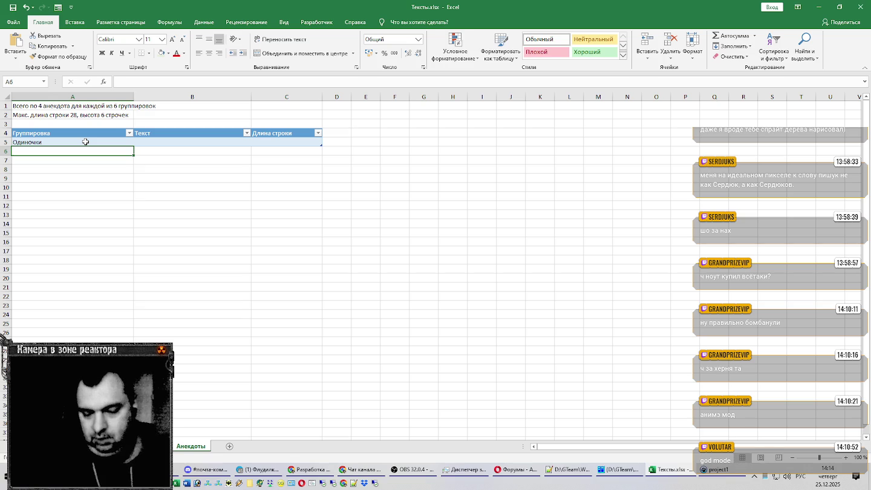
pyautogui.write('Бандосы')
pyautogui.press('Return')
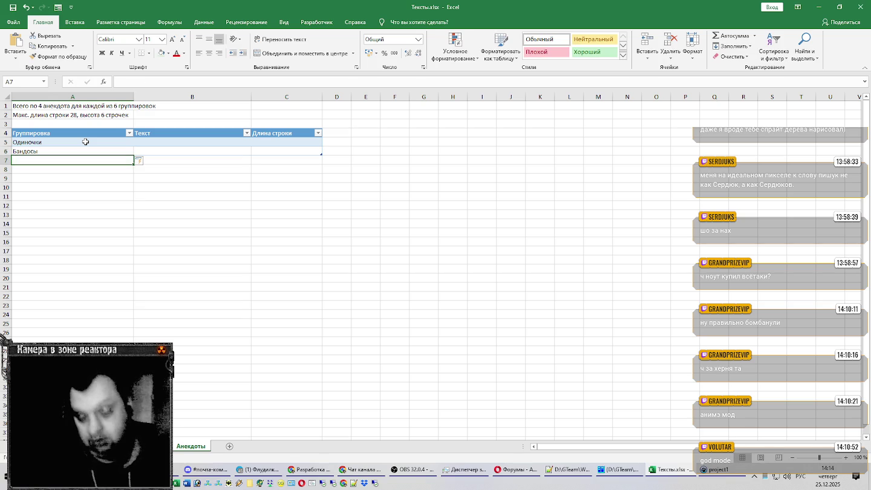
pyautogui.write('Свобода')
pyautogui.press('Return')
pyautogui.write('Долг')
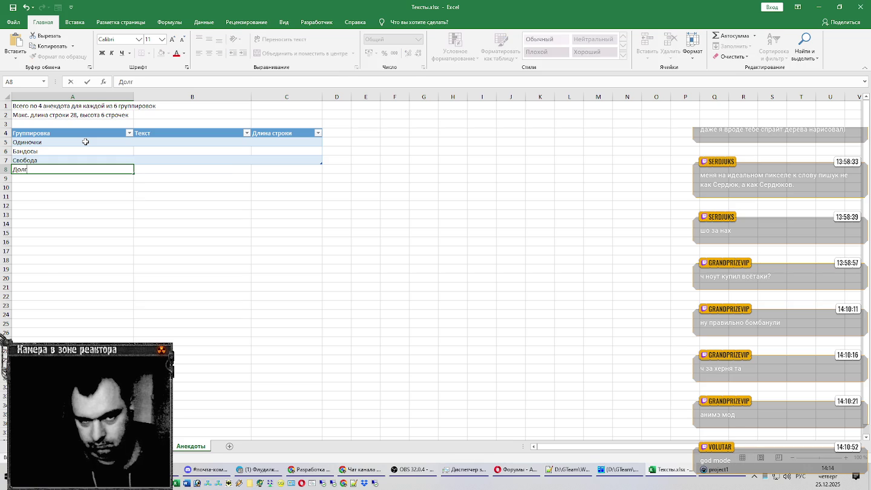
pyautogui.press('Return')
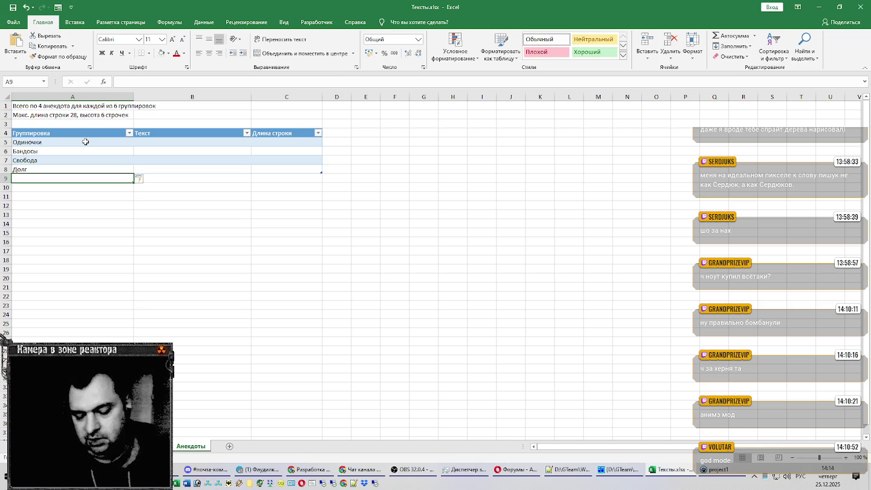
# Add Наемники and Военные below, then return to the first Текст cell
pyautogui.write('Нае')
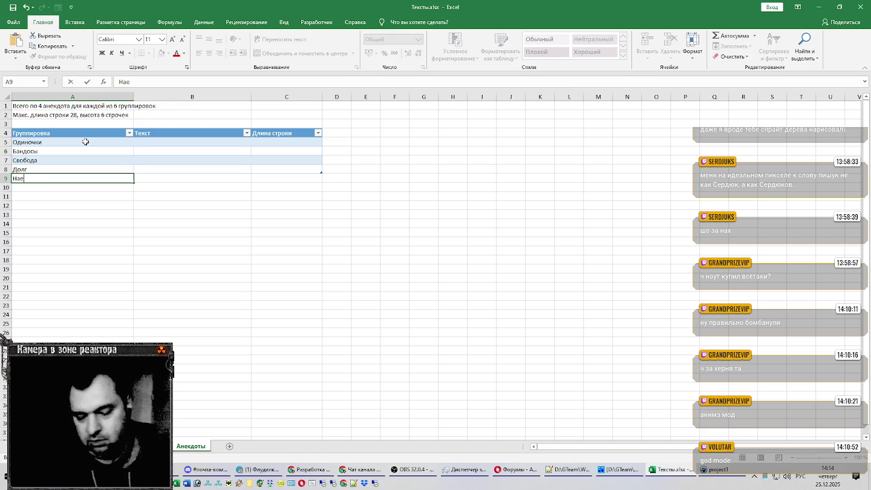
pyautogui.write('мники')
pyautogui.press('Return')
pyautogui.write('Военные')
pyautogui.press('Return')
pyautogui.press('Up')
pyautogui.press('Up')
pyautogui.press('Up')
pyautogui.press('Up')
pyautogui.press('Up')
pyautogui.press('Up')
pyautogui.press('Right')
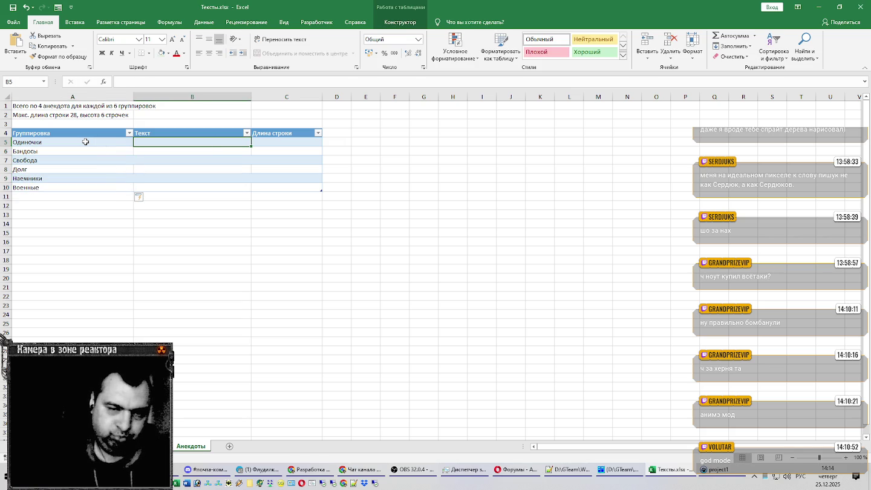
# Insert a Номер анекдота column before Текст and enter joke number 1
pyautogui.click(161, 91)
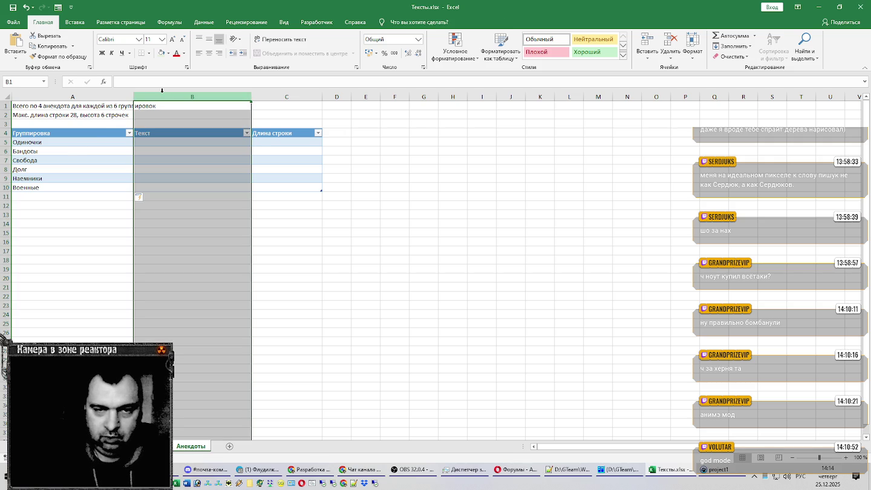
pyautogui.hotkey('ctrl', '+')
pyautogui.click(181, 131)
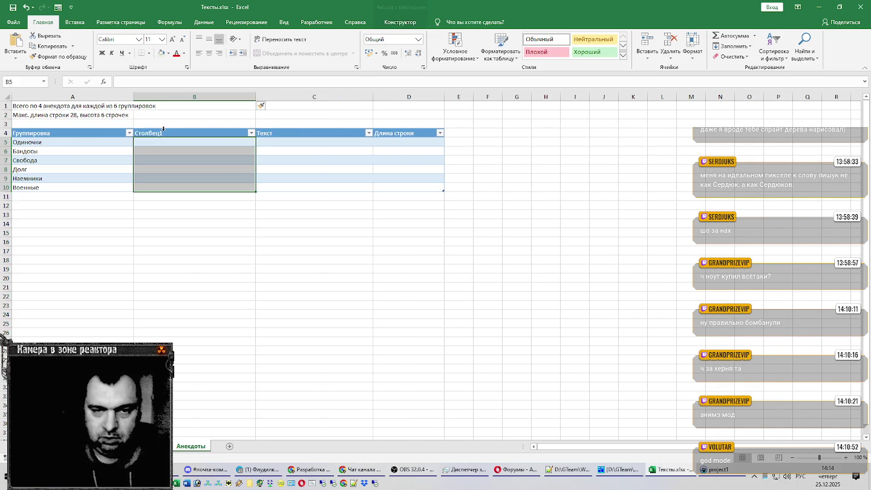
pyautogui.write('Но')
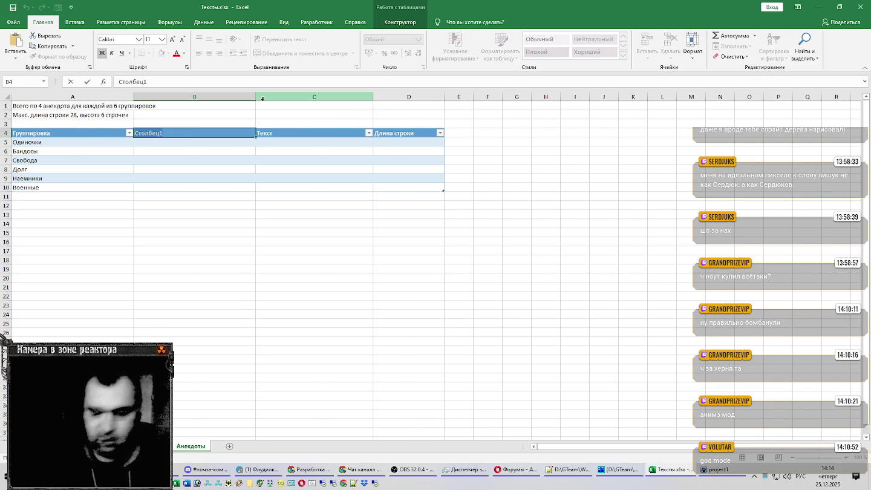
pyautogui.write('мер анекдота')
pyautogui.press('Return')
pyautogui.write('1')
pyautogui.press('Return')
pyautogui.click(404, 141)
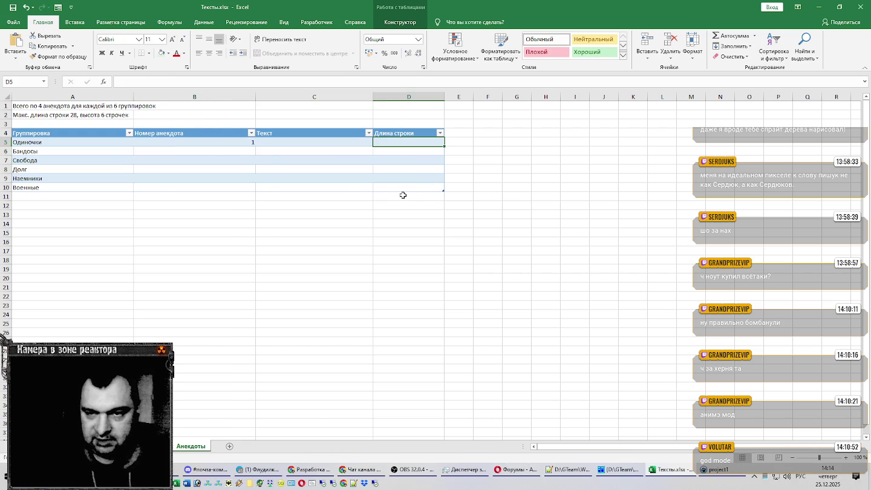
pyautogui.write('=[@Текст')
pyautogui.click(323, 141)
pyautogui.press('F2')
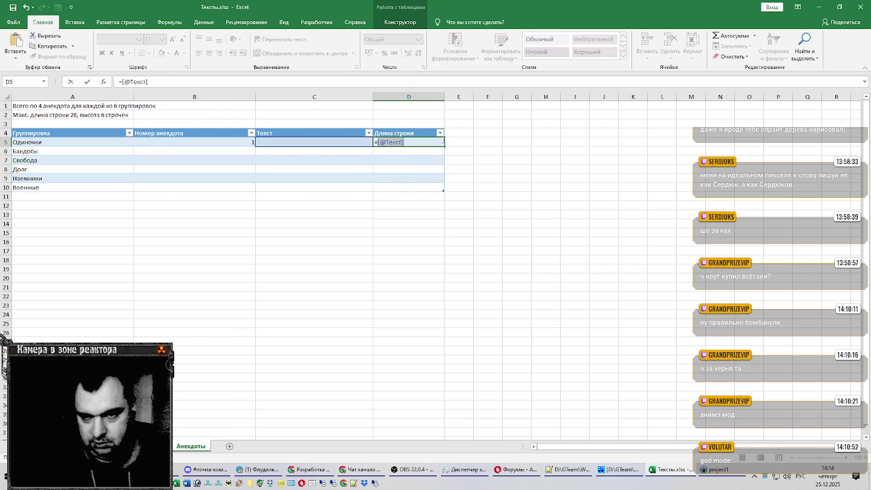
pyautogui.press('BackSpace')
pyautogui.press('BackSpace')
pyautogui.press('BackSpace')
pyautogui.write('ДЛ')
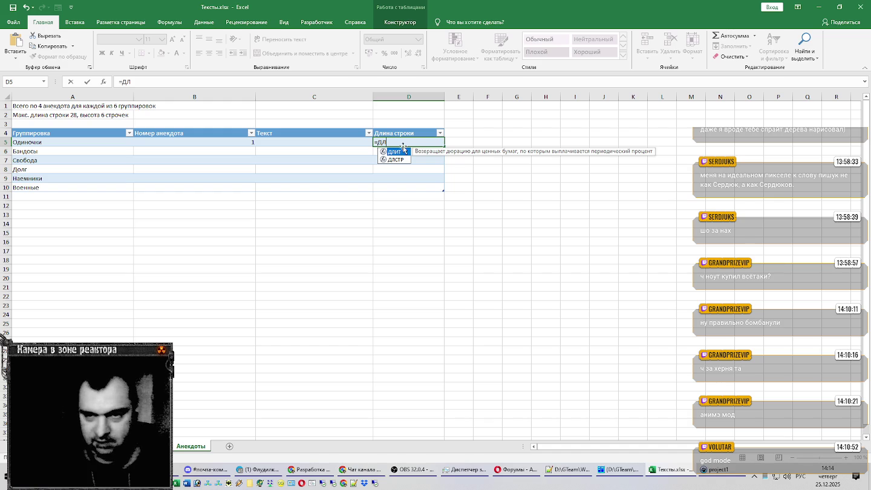
pyautogui.doubleClick(397, 160)
pyautogui.click(295, 143)
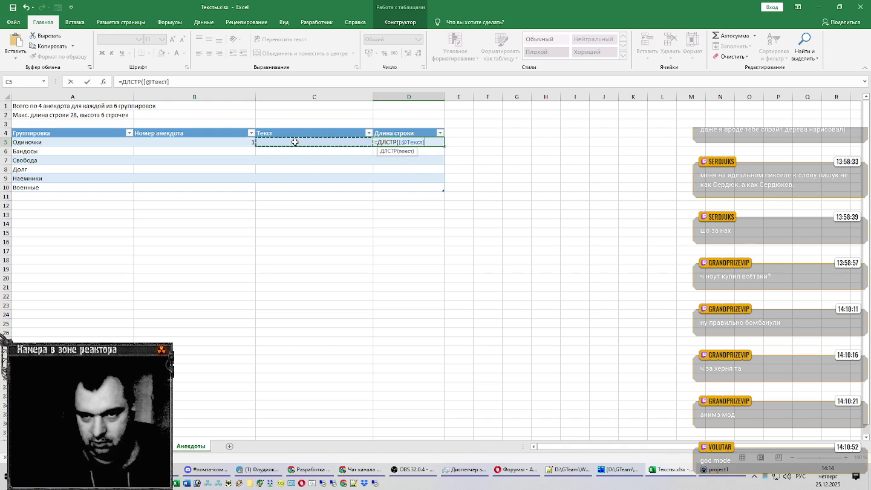
pyautogui.press('Return')
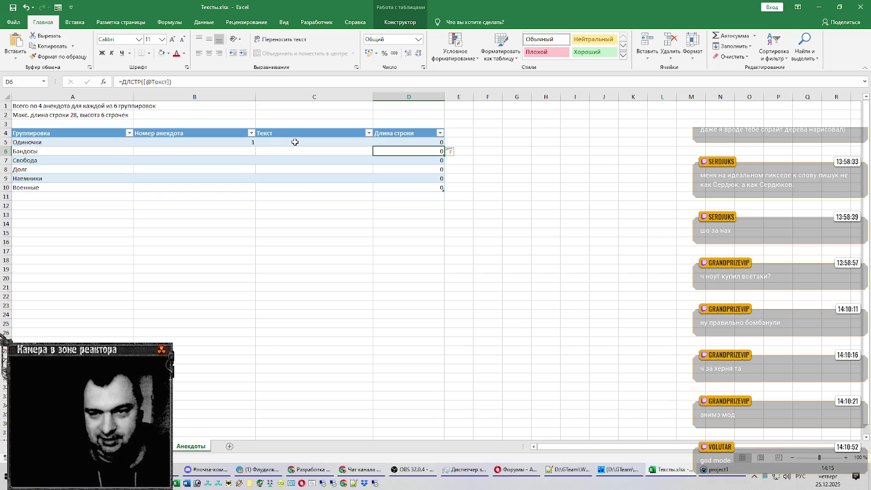
# Paste the first joke's six lines from Notepad++ into the Текст column starting at C5
pyautogui.click(295, 142)
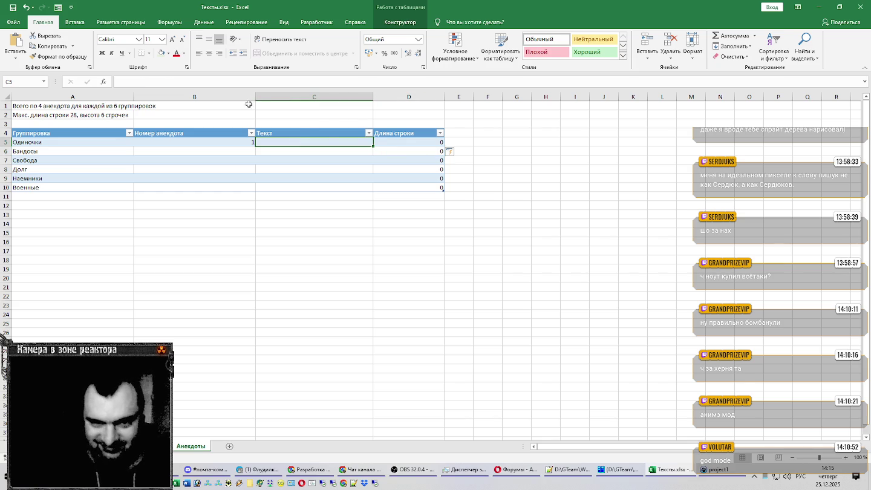
pyautogui.hotkey('ctrl', 'z')
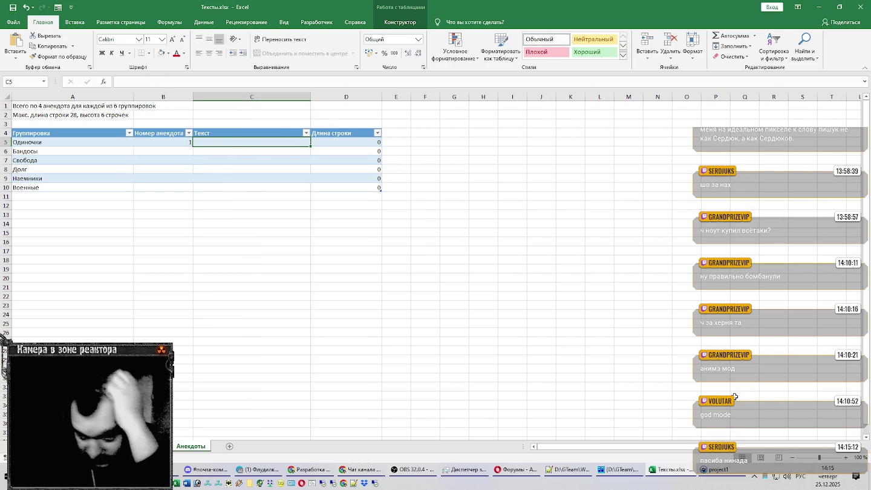
pyautogui.click(558, 471)
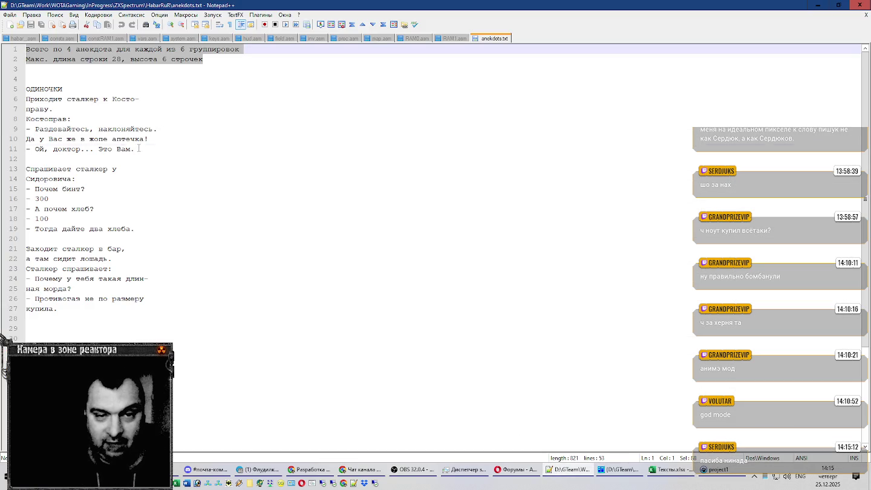
pyautogui.moveTo(139, 147); pyautogui.dragTo(26, 98)
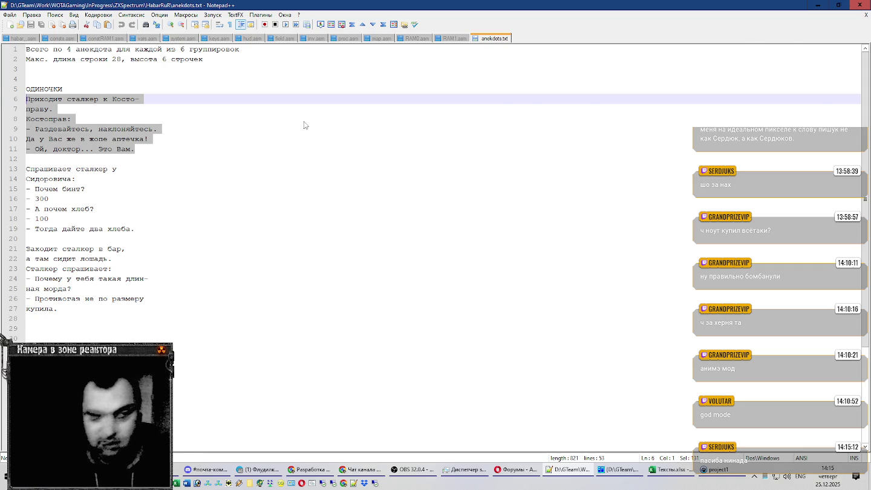
pyautogui.hotkey('ctrl', 'c')
pyautogui.hotkey('alt', 'Tab')
pyautogui.hotkey('ctrl', 'v')
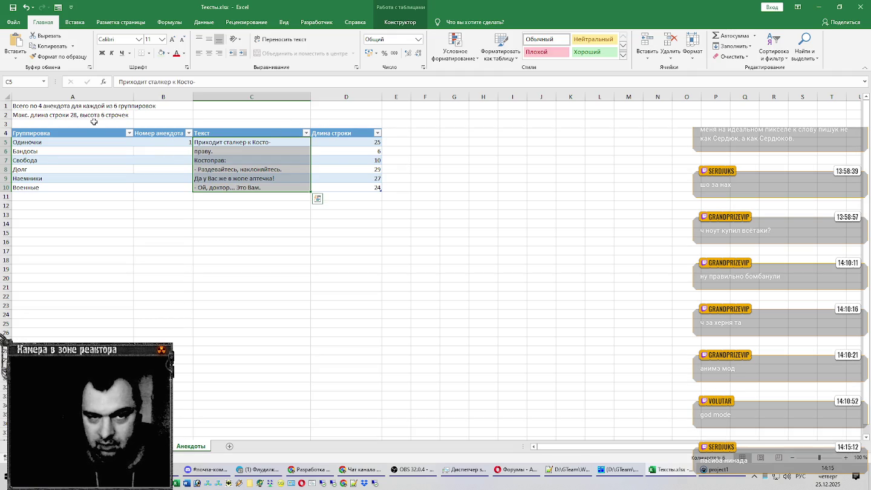
# Apply a light-red 'Greater Than 28' highlight rule to the length values D5:D10
pyautogui.click(344, 168)
pyautogui.moveTo(352, 141); pyautogui.dragTo(359, 187)
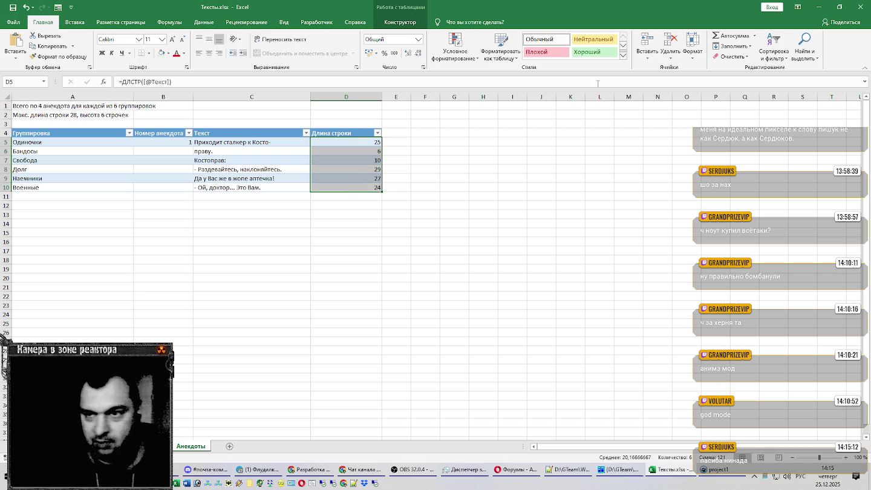
pyautogui.click(476, 53)
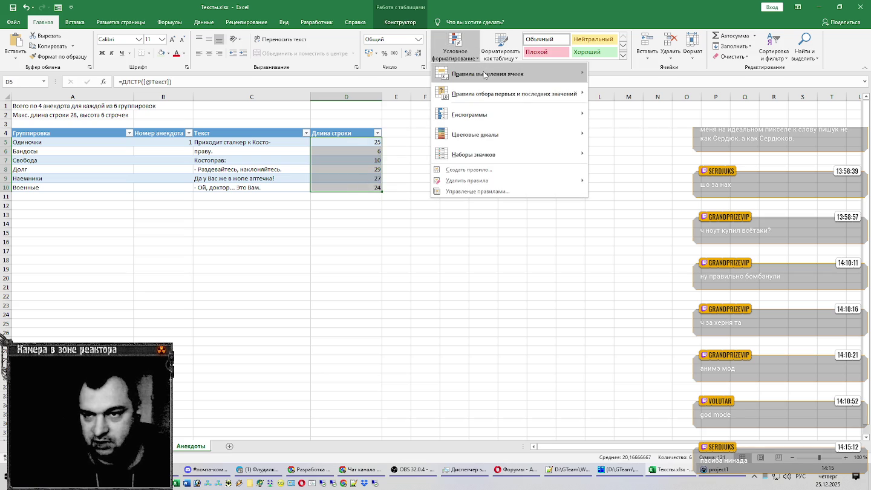
pyautogui.click(596, 75)
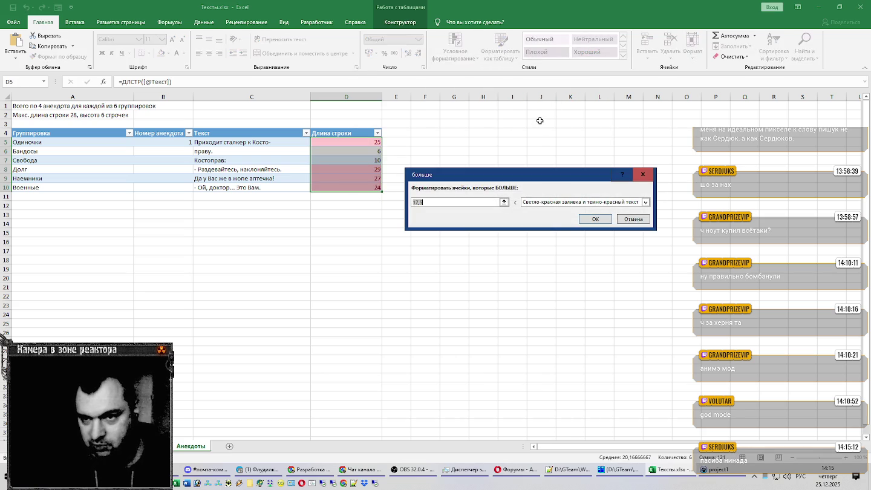
pyautogui.write('28')
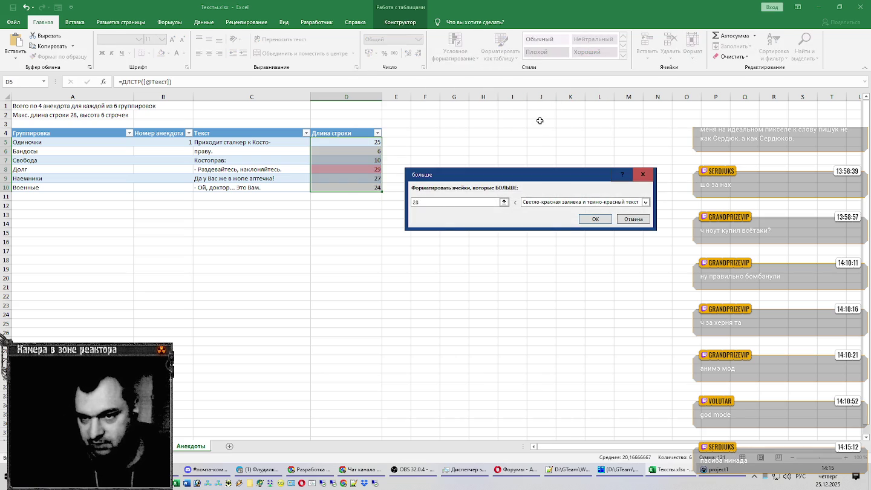
pyautogui.press('Return')
pyautogui.click(281, 171)
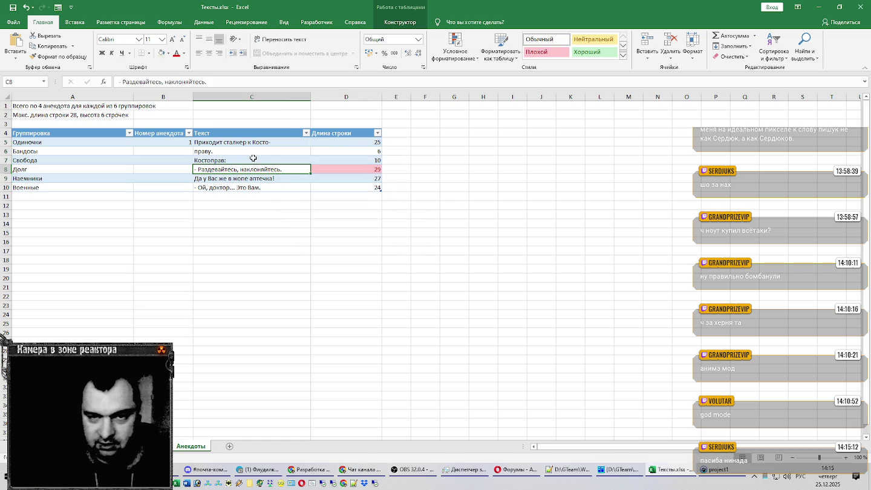
pyautogui.click(274, 150)
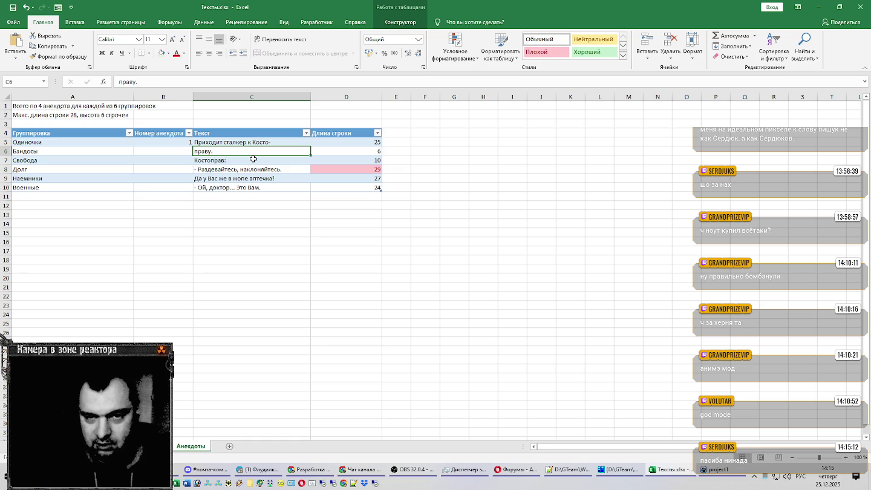
pyautogui.click(252, 169)
pyautogui.click(285, 178)
pyautogui.click(278, 188)
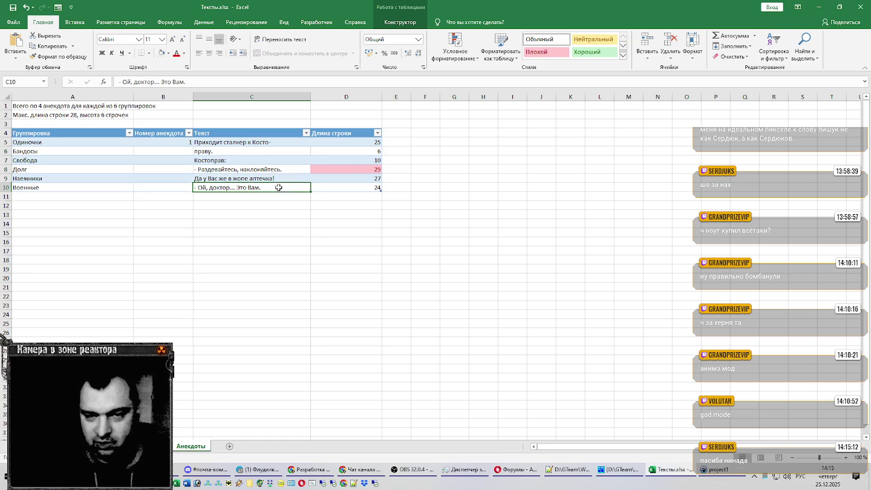
pyautogui.click(289, 170)
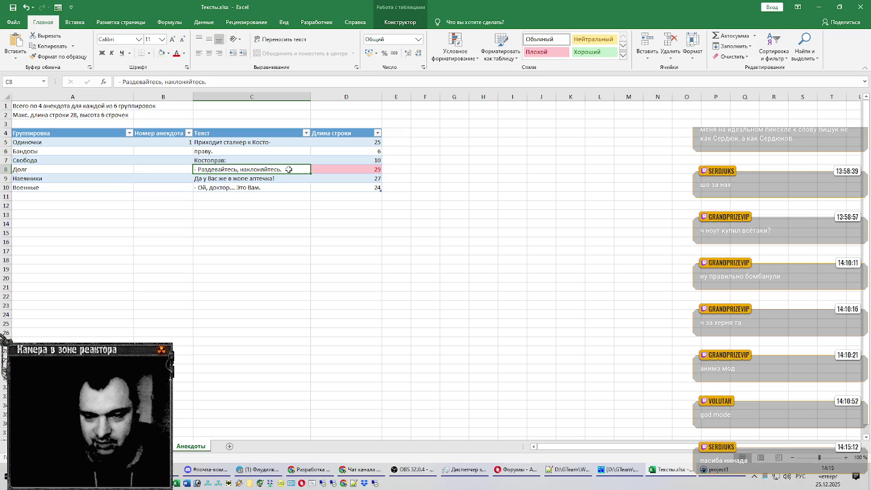
pyautogui.doubleClick(289, 170)
pyautogui.press('BackSpace')
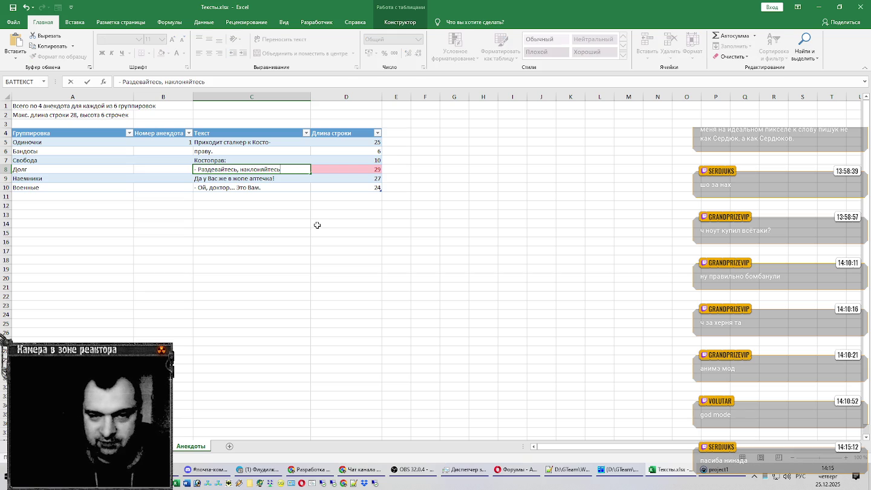
pyautogui.press('Return')
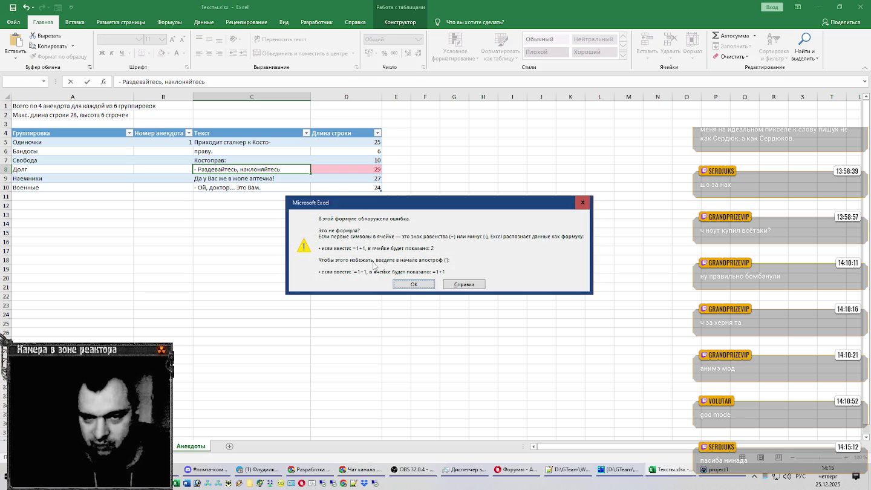
pyautogui.click(414, 285)
pyautogui.press('Escape')
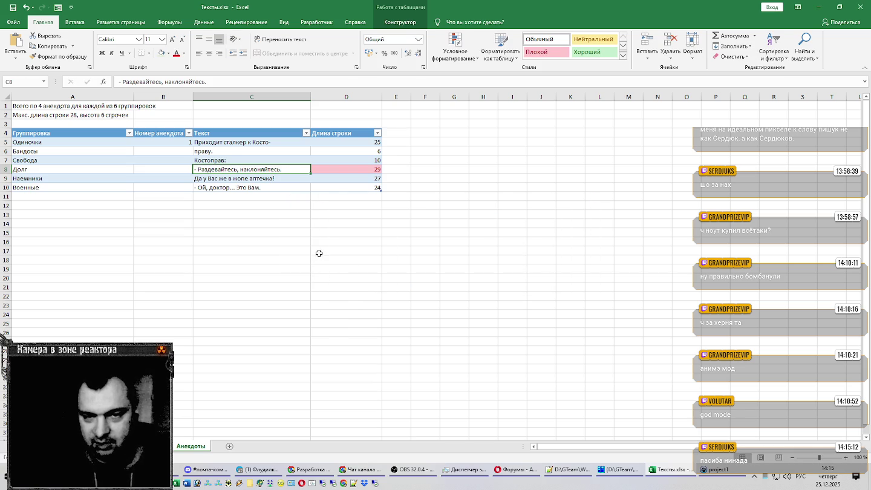
pyautogui.click(231, 96)
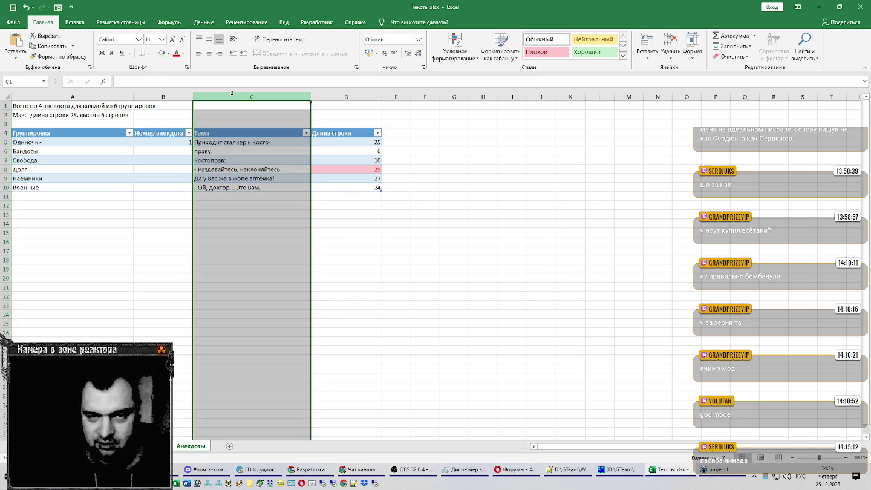
# Format the Текст column cells as Text in Format Cells
pyautogui.hotkey('ctrl', '1')
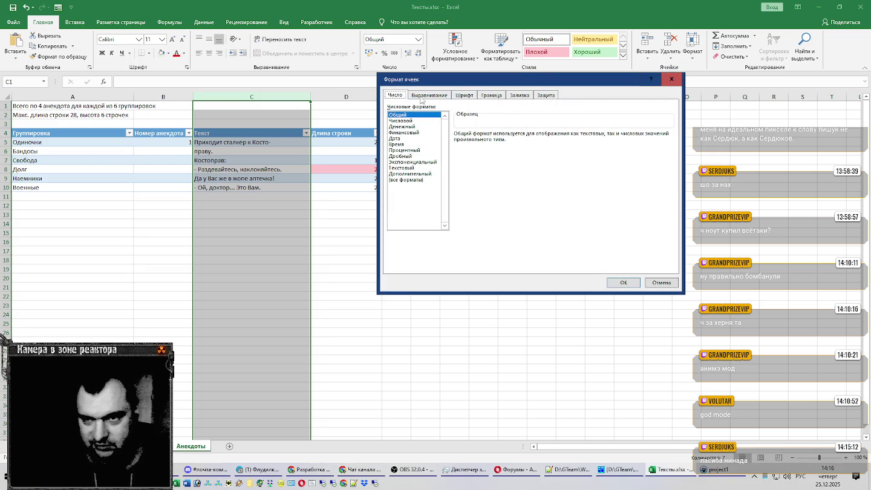
pyautogui.click(417, 96)
pyautogui.click(404, 95)
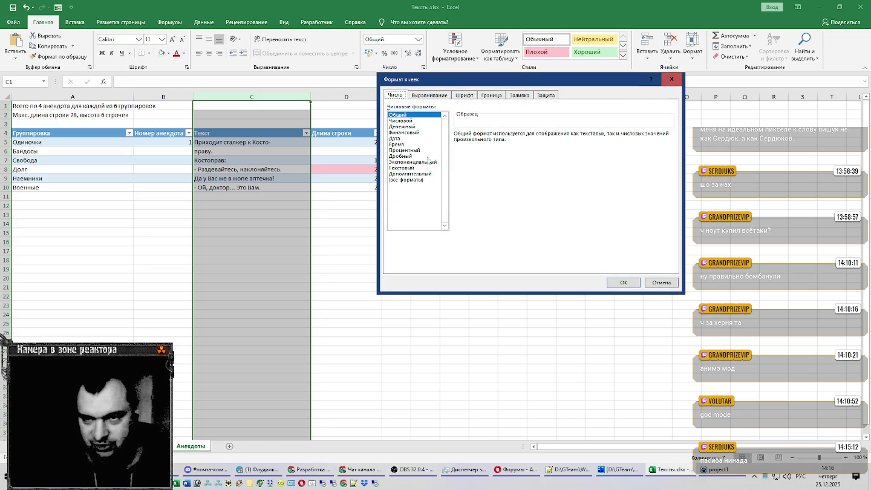
pyautogui.click(406, 168)
pyautogui.press('Return')
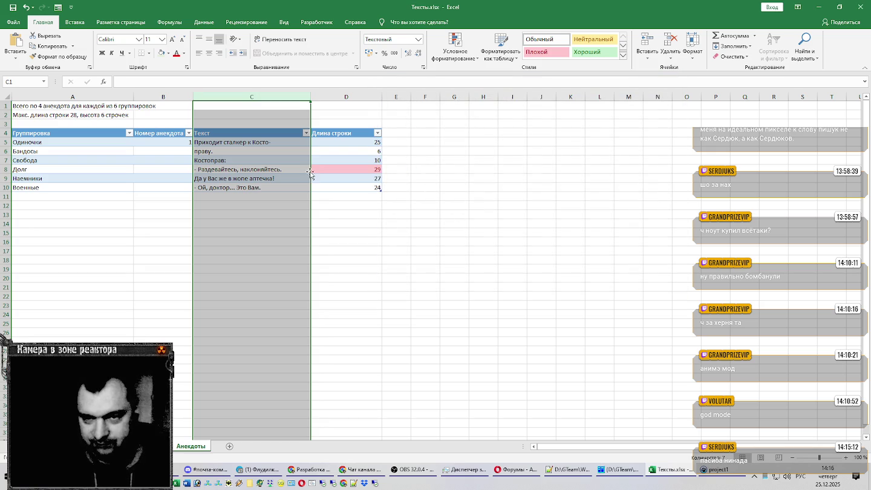
# Delete the trailing period from C8 to make it 28 characters, and enter 2 in B11
pyautogui.doubleClick(292, 169)
pyautogui.press('BackSpace')
pyautogui.press('Return')
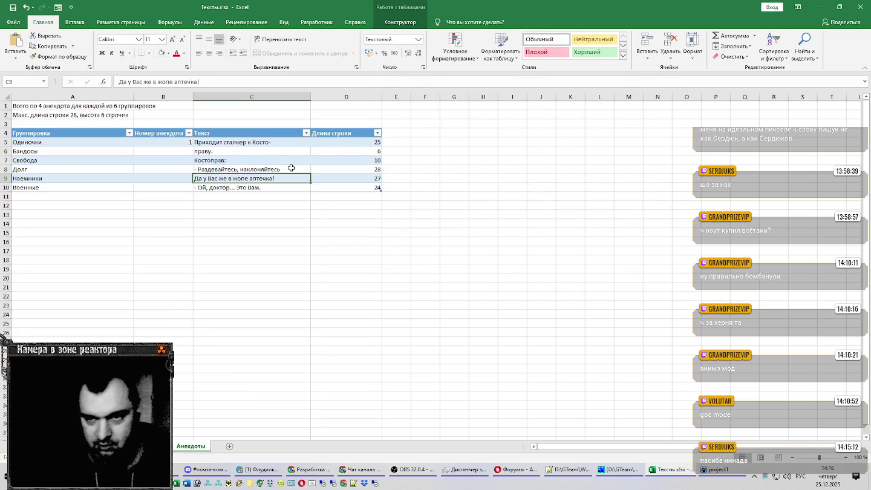
pyautogui.click(188, 197)
pyautogui.write('2')
pyautogui.press('Return')
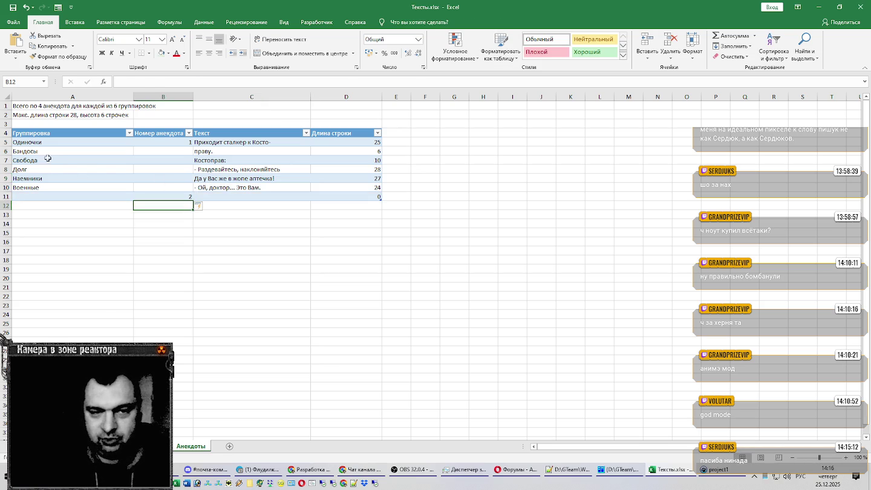
# Move the group names Бандосы through Военные down to rows 12–16
pyautogui.click(47, 151)
pyautogui.moveTo(48, 151); pyautogui.dragTo(51, 247)
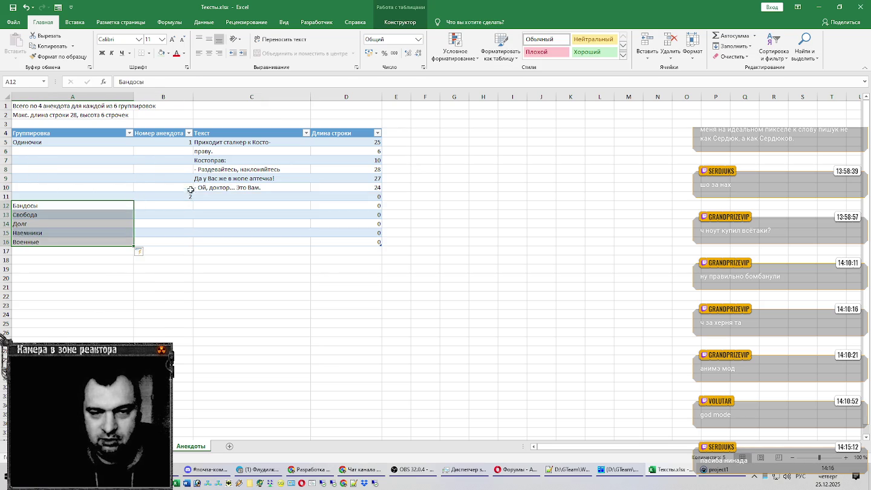
pyautogui.click(212, 195)
pyautogui.hotkey('alt', 'Tab')
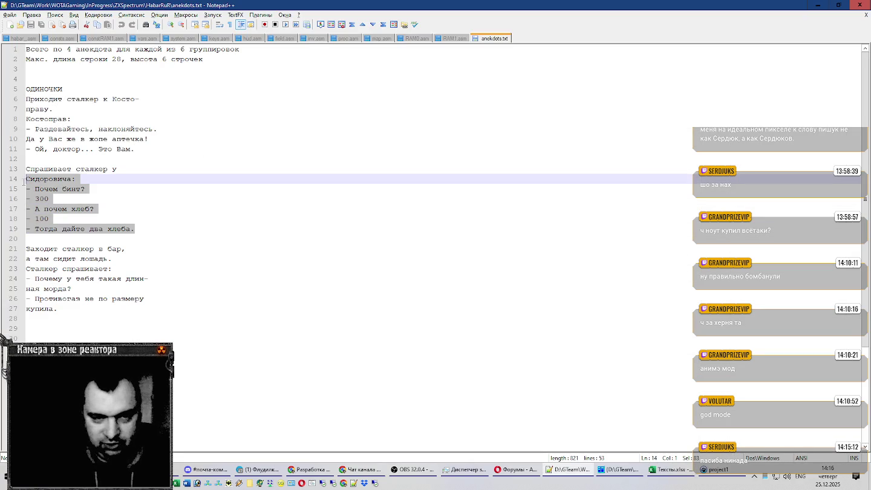
# Paste the second joke's seven lines (Notepad++ lines 13–19) into C11:C17
pyautogui.moveTo(146, 228); pyautogui.dragTo(11, 173)
pyautogui.hotkey('alt', 'Tab')
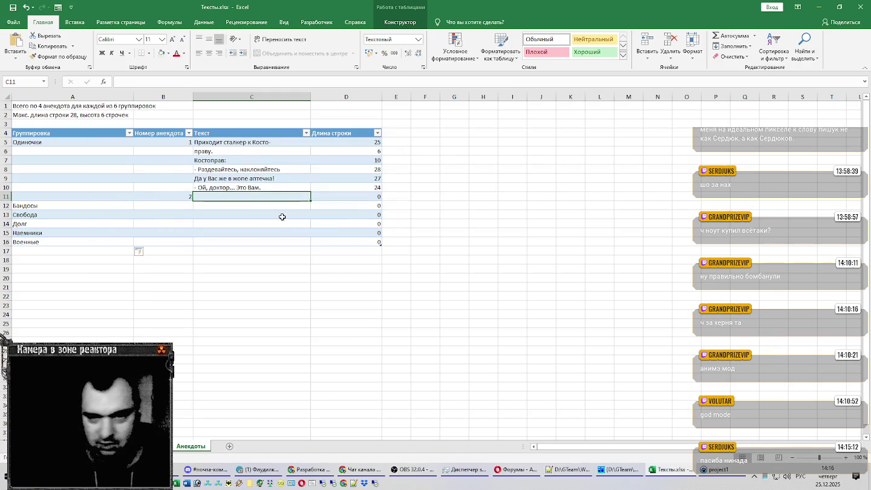
pyautogui.hotkey('ctrl', 'v')
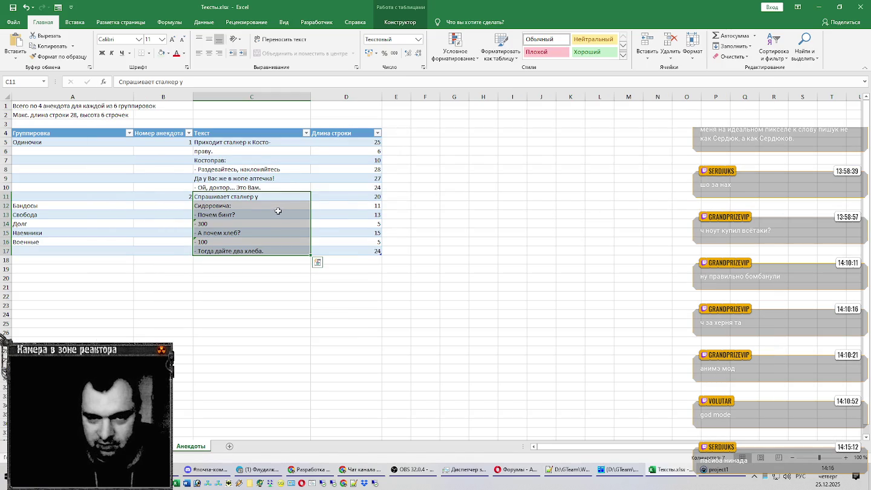
pyautogui.click(225, 223)
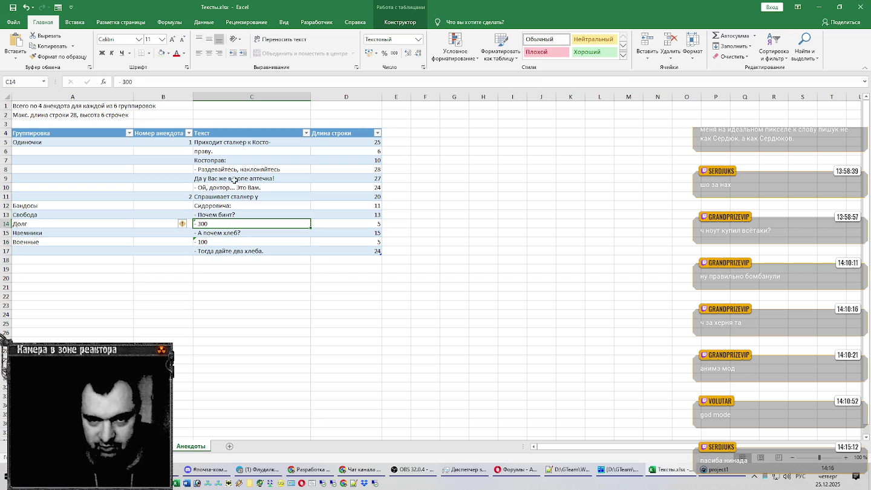
# Check the '- 300' line in C14's format and error options, leaving it unchanged
pyautogui.hotkey('ctrl', '1')
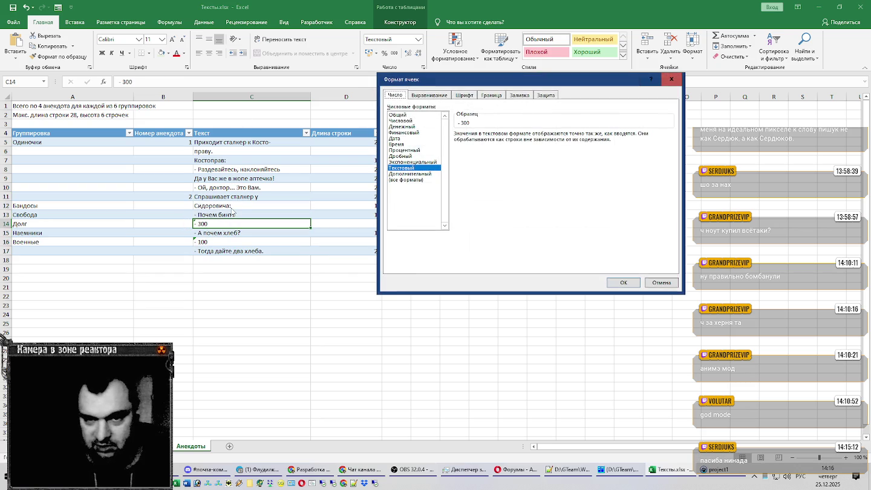
pyautogui.press('Escape')
pyautogui.click(185, 227)
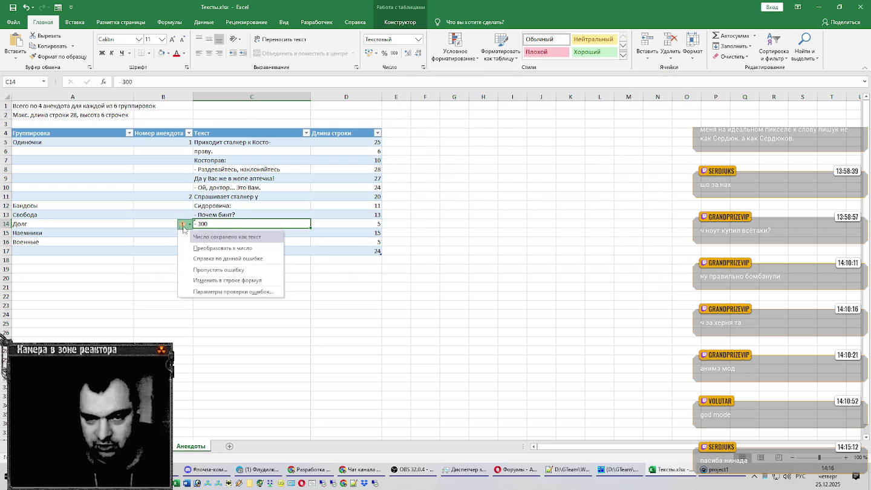
pyautogui.click(279, 223)
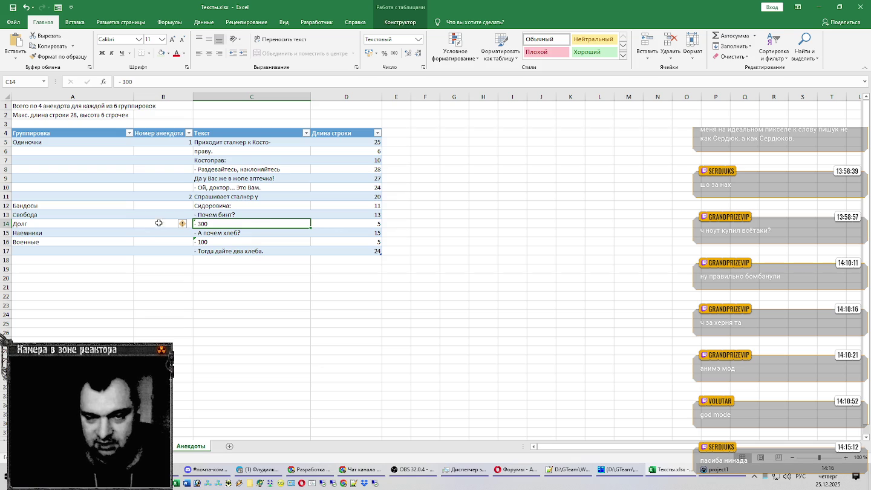
pyautogui.click(158, 223)
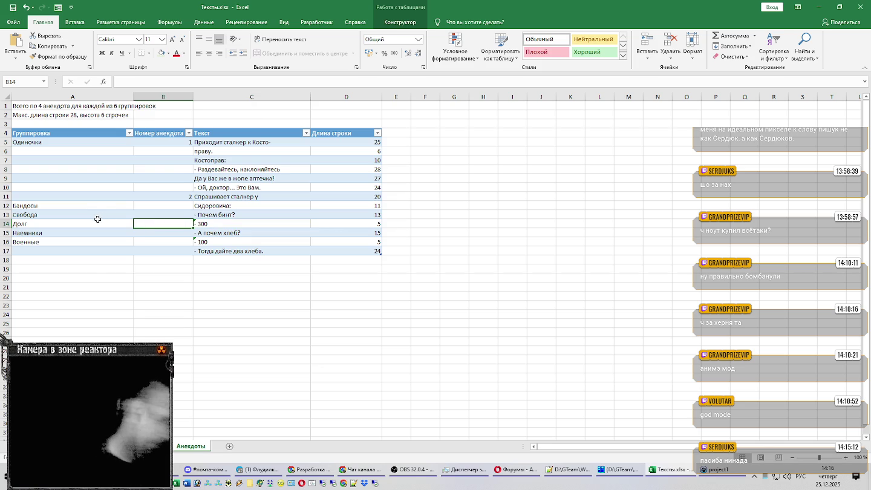
pyautogui.click(221, 252)
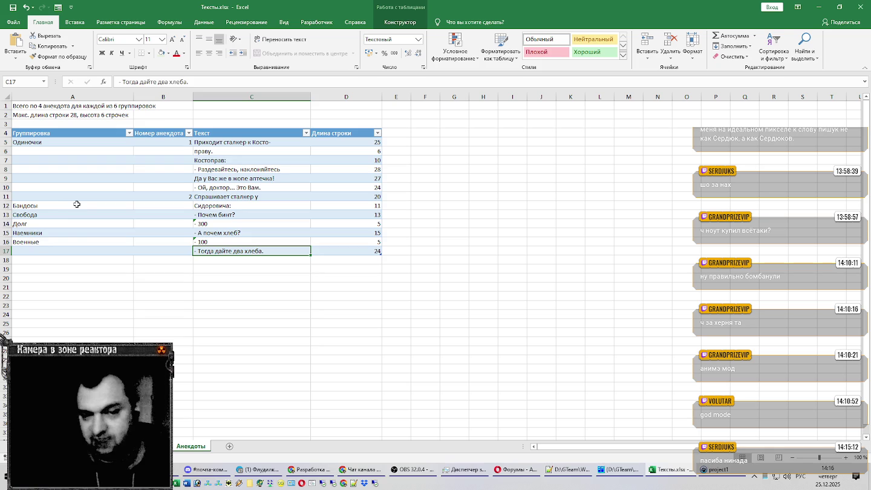
# Move the remaining group names from A12:A16 down to A18:A22
pyautogui.moveTo(75, 206); pyautogui.dragTo(73, 236)
pyautogui.moveTo(72, 239); pyautogui.dragTo(74, 302)
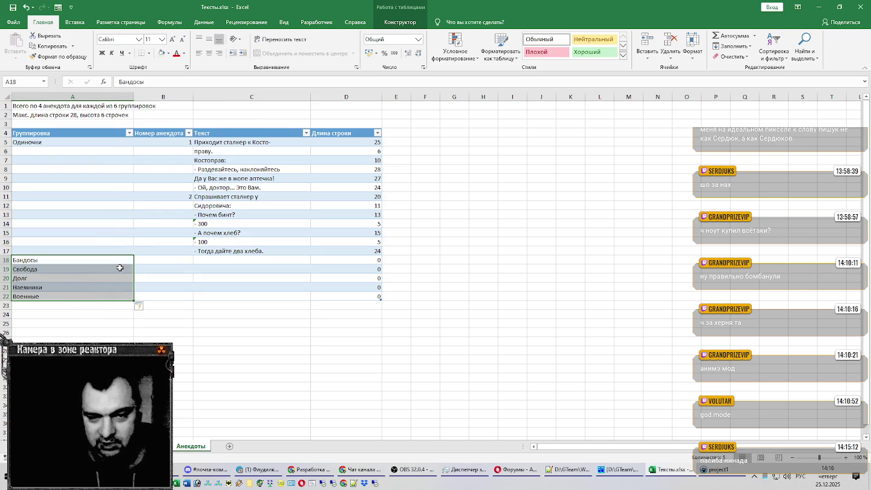
pyautogui.click(173, 259)
# Enter joke number 3 in cell B18
pyautogui.write('3')
pyautogui.press('Return')
pyautogui.hotkey('alt', 'Tab')
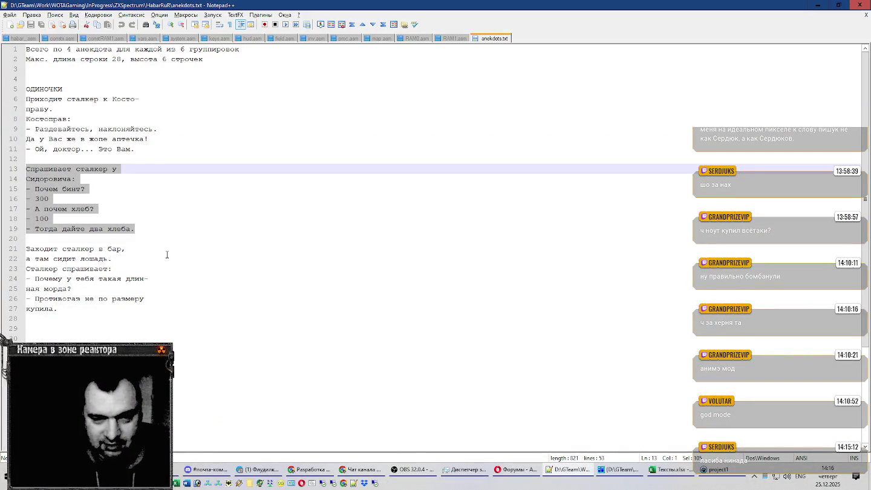
# Paste the third joke's lines 21–27 from Notepad++ into C18:C24
pyautogui.click(74, 295)
pyautogui.moveTo(67, 309); pyautogui.dragTo(3, 249)
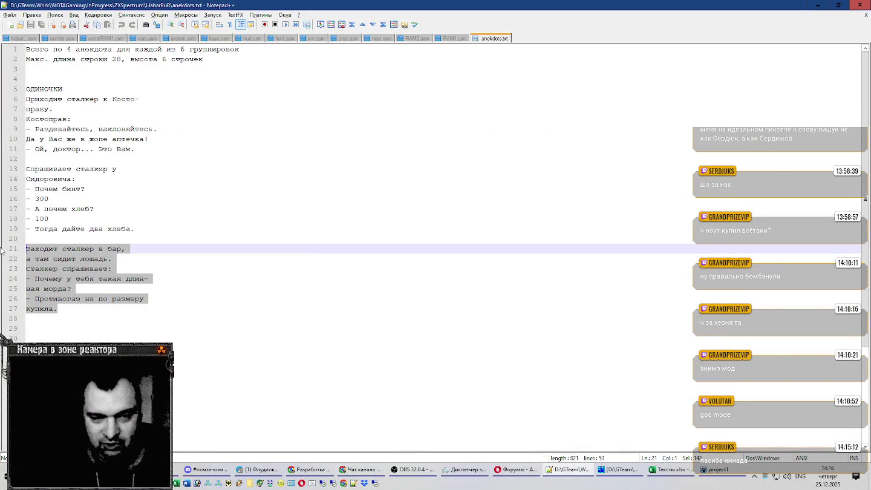
pyautogui.hotkey('ctrl', 'c')
pyautogui.hotkey('alt', 'Tab')
pyautogui.hotkey('ctrl', 'v')
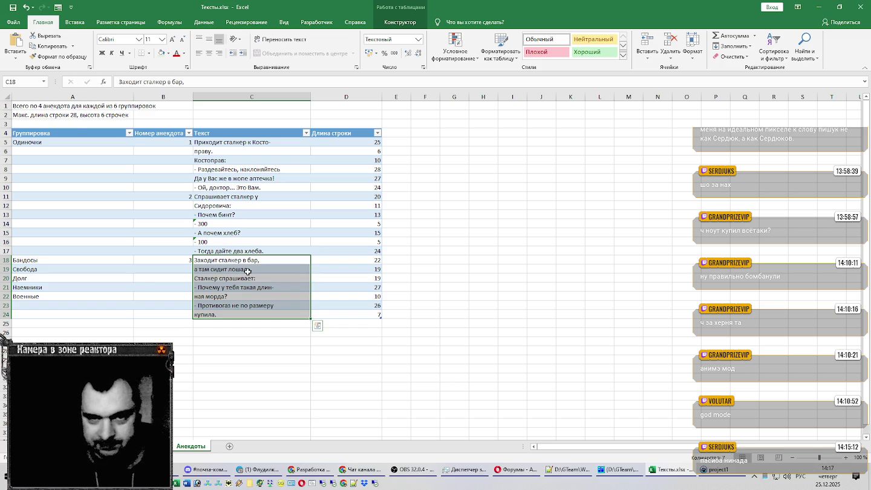
pyautogui.press('Escape')
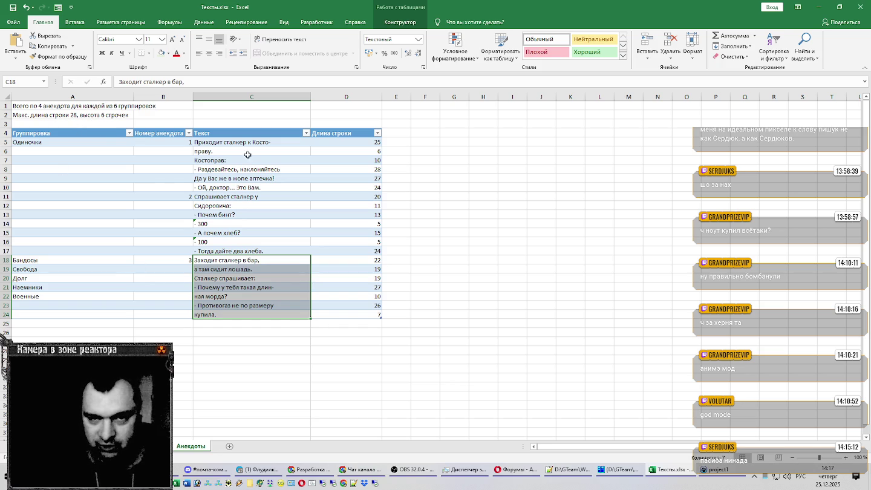
pyautogui.moveTo(242, 143); pyautogui.dragTo(238, 171)
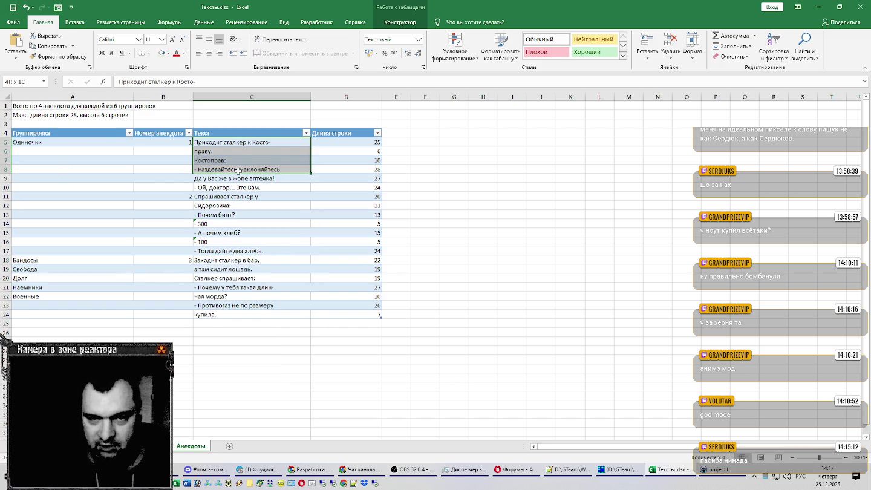
# Review the jokes and change C11 to 'Спрашивает сталкер у Сидора', now 27 characters
pyautogui.moveTo(237, 171); pyautogui.dragTo(231, 253)
pyautogui.click(231, 253)
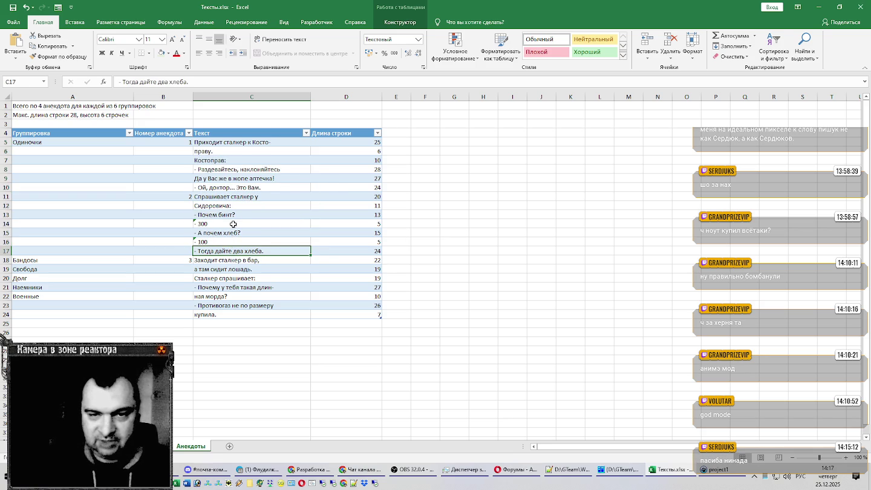
pyautogui.click(241, 206)
pyautogui.doubleClick(273, 195)
pyautogui.write('Сид')
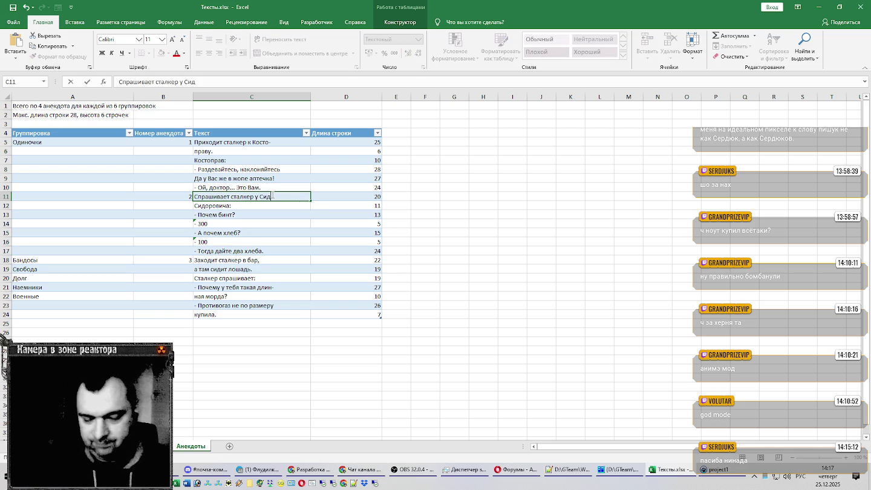
pyautogui.write('опра')
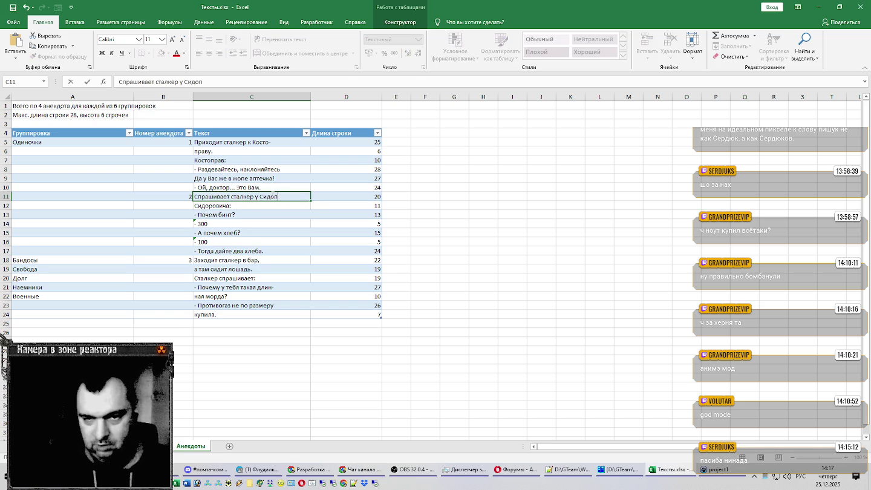
pyautogui.press('Return')
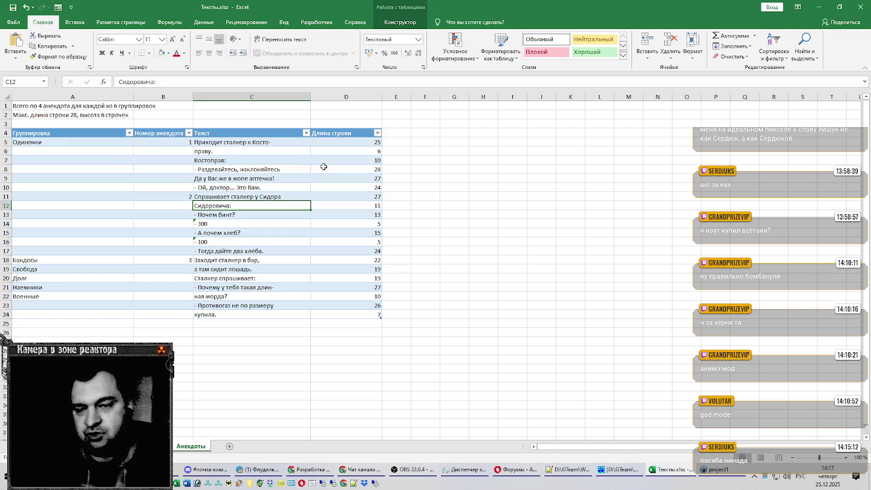
pyautogui.click(38, 115)
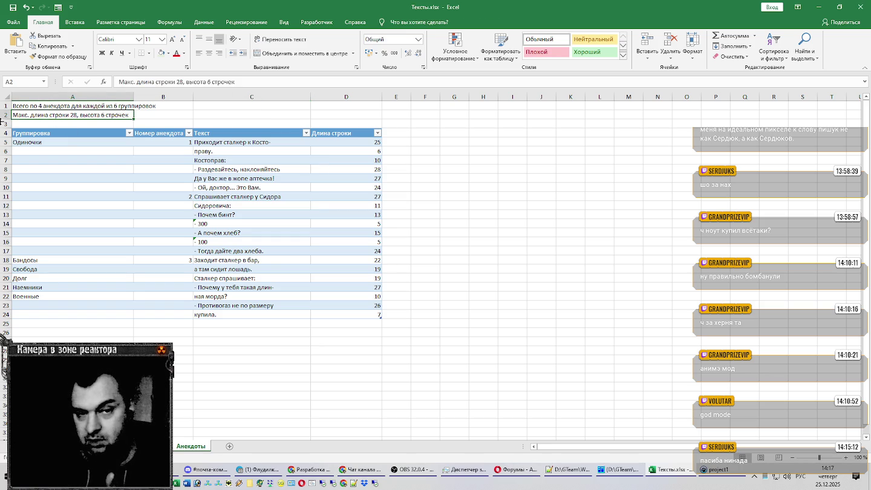
# Delete ', высота 6 строчек' from the A2 note, leaving 'Макс. длина строки 28'
pyautogui.doubleClick(79, 115)
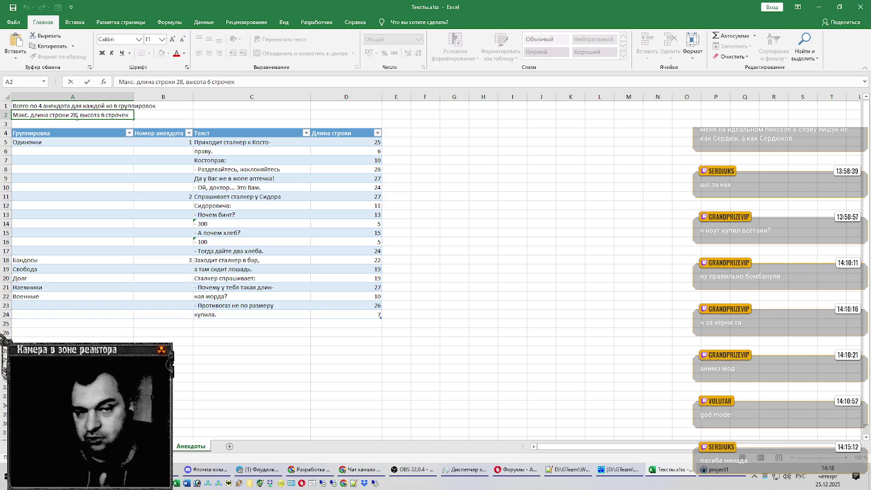
pyautogui.moveTo(76, 115); pyautogui.dragTo(160, 112)
pyautogui.press('BackSpace')
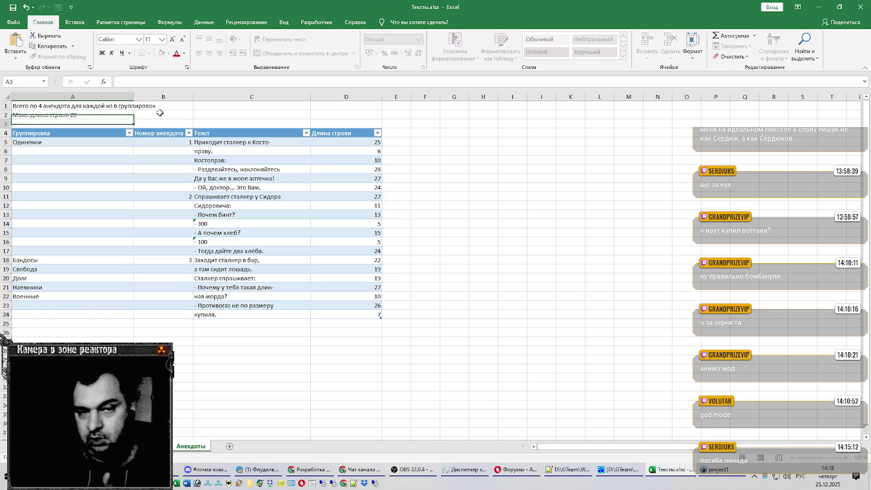
pyautogui.press('Return')
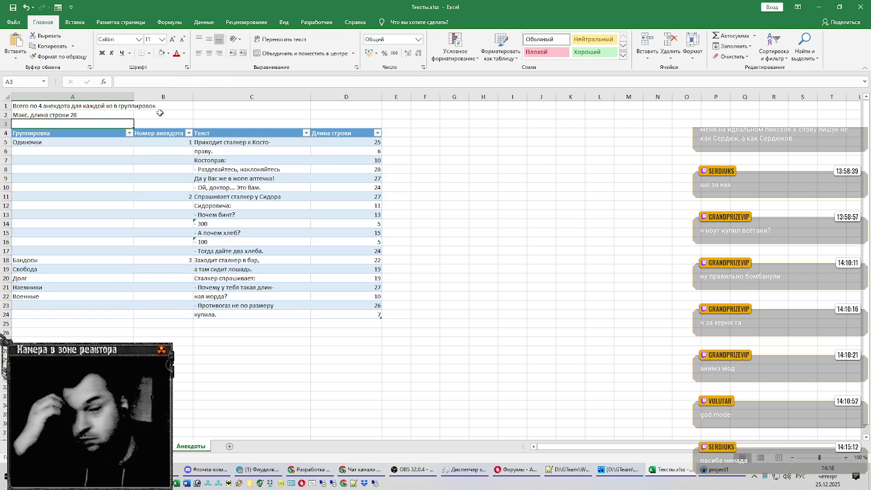
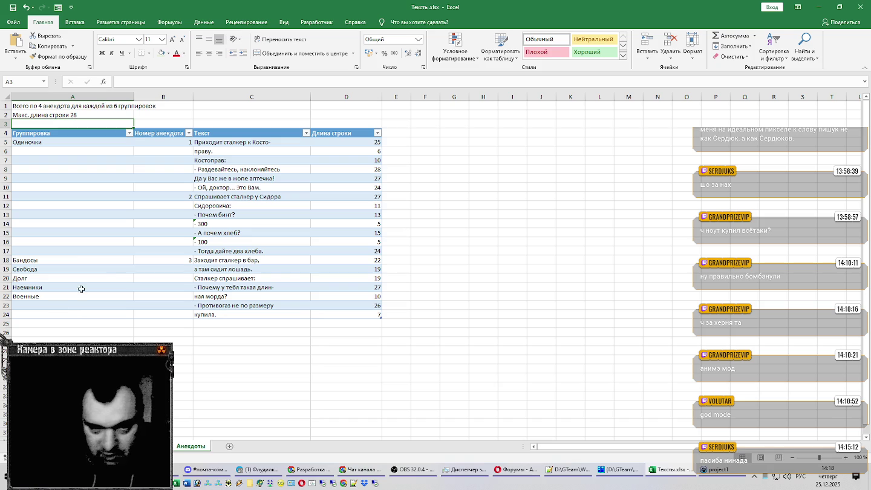
# Move the faction names down to row 25 and number Бандосы as joke 4
pyautogui.moveTo(80, 260); pyautogui.dragTo(80, 353)
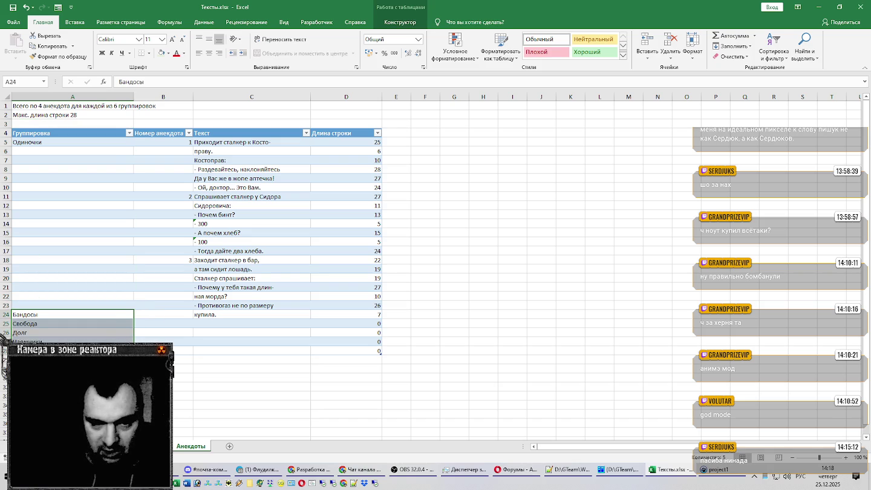
pyautogui.moveTo(80, 353); pyautogui.dragTo(80, 363)
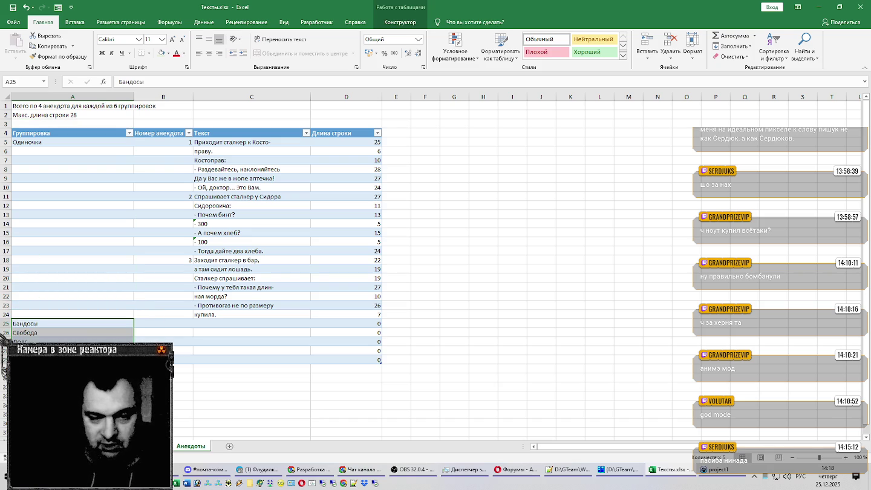
pyautogui.click(167, 323)
pyautogui.write('4')
pyautogui.press('Return')
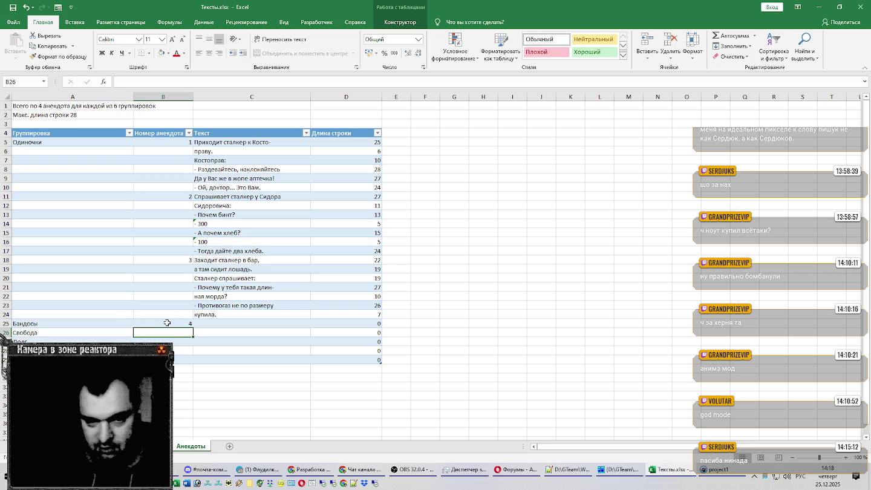
pyautogui.click(205, 324)
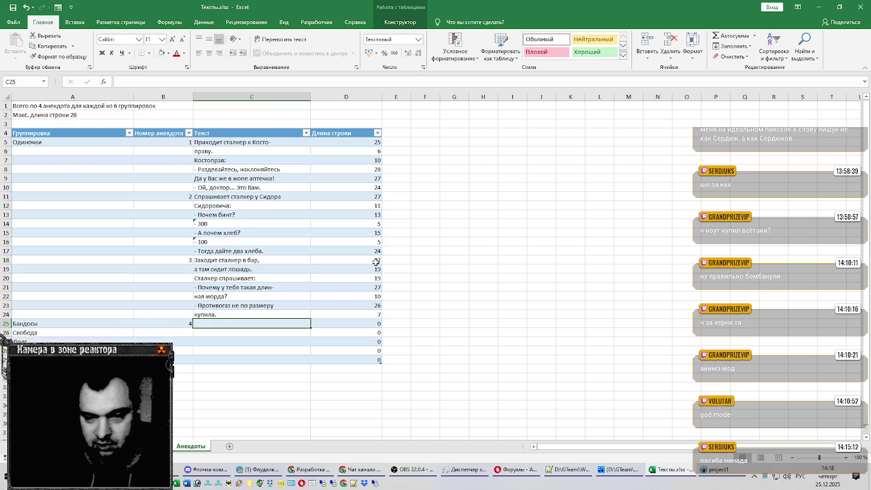
pyautogui.hotkey('alt', 'Tab')
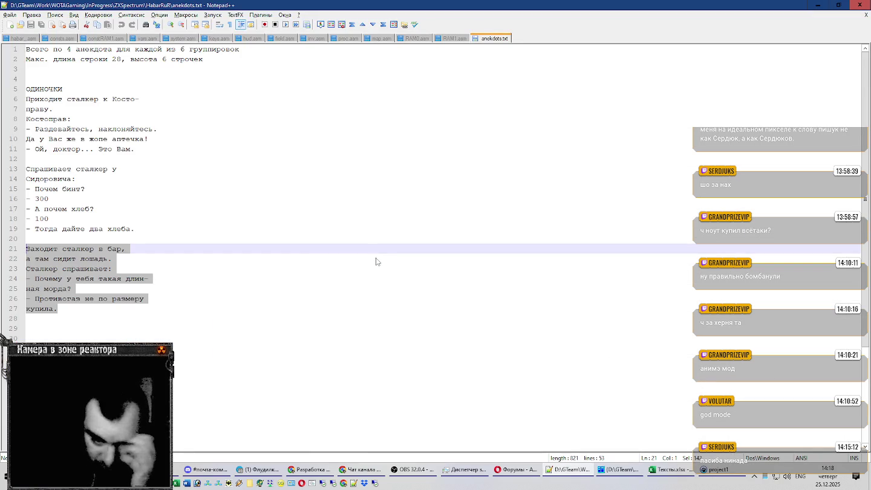
# Scroll further down anekdots.txt in Notepad++, then scroll the Excel anecdotes sheet down
pyautogui.scroll(-4, 373, 262)
pyautogui.hotkey('alt', 'Tab')
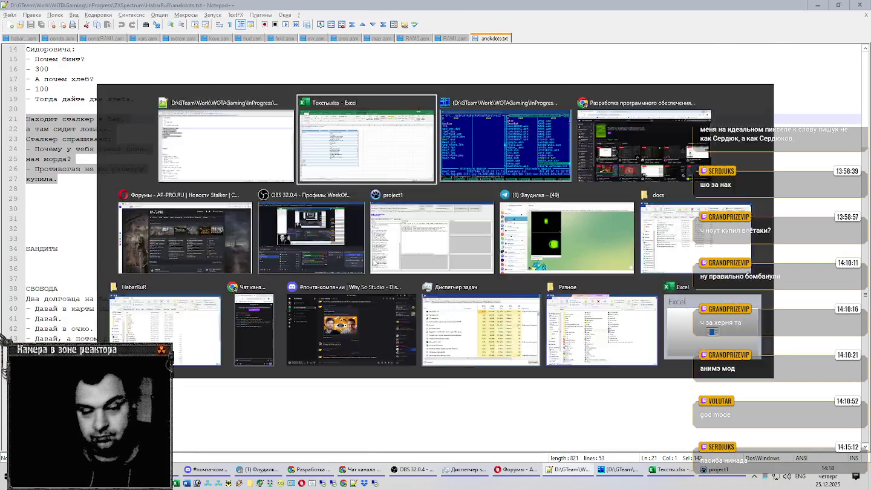
pyautogui.scroll(-5, 373, 259)
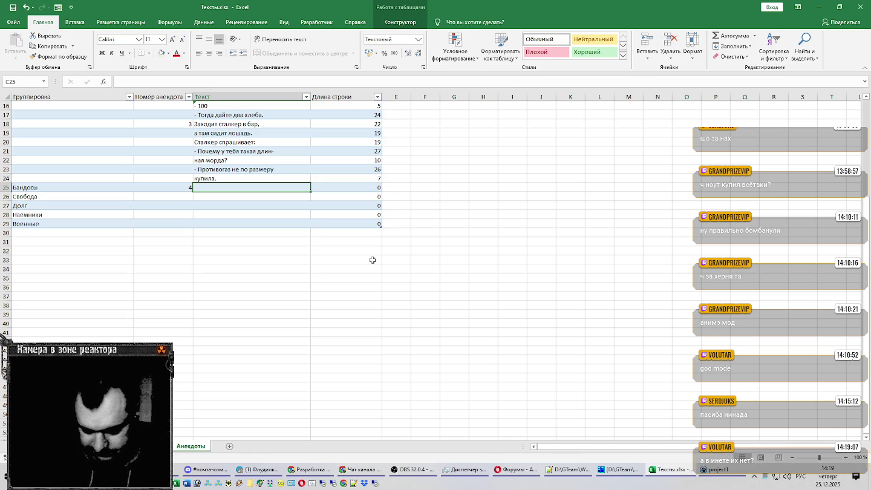
# Enter the four-line бюрер joke into C25:C28, ending 'Не смешно?' and 'Значит, попал.'
pyautogui.write('Идет бюрер по лесу,')
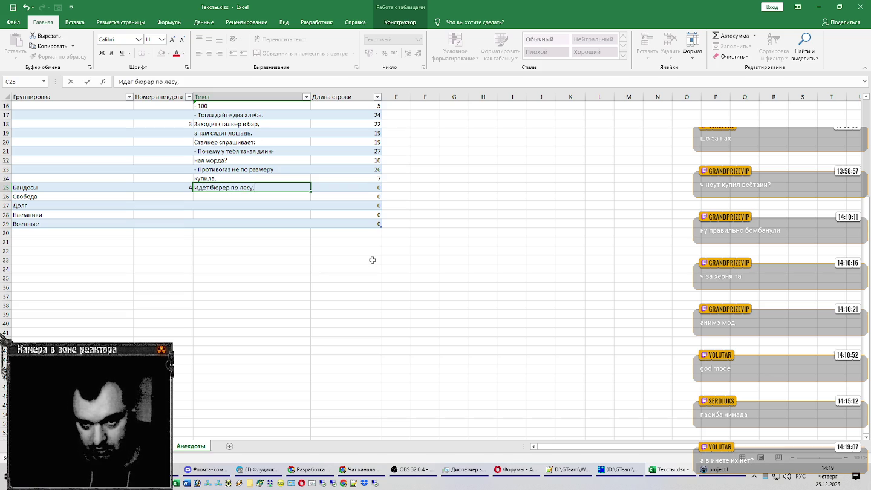
pyautogui.press('Return')
pyautogui.write('г')
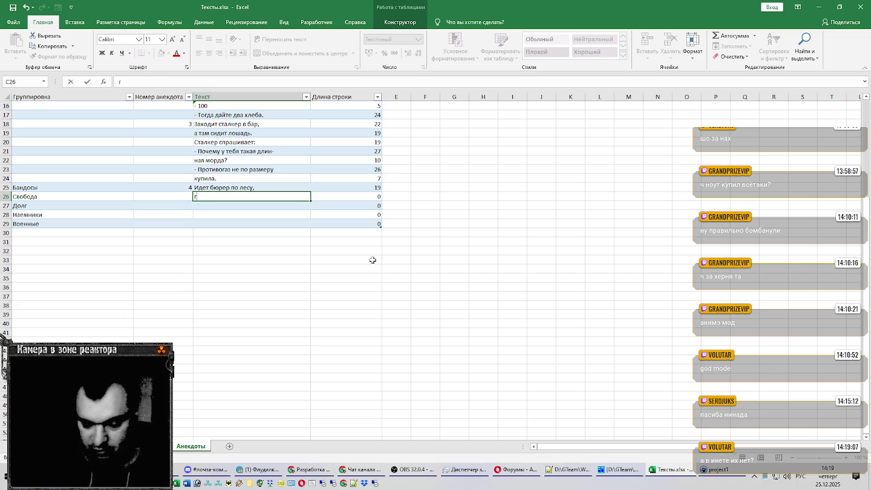
pyautogui.write('овном куи')
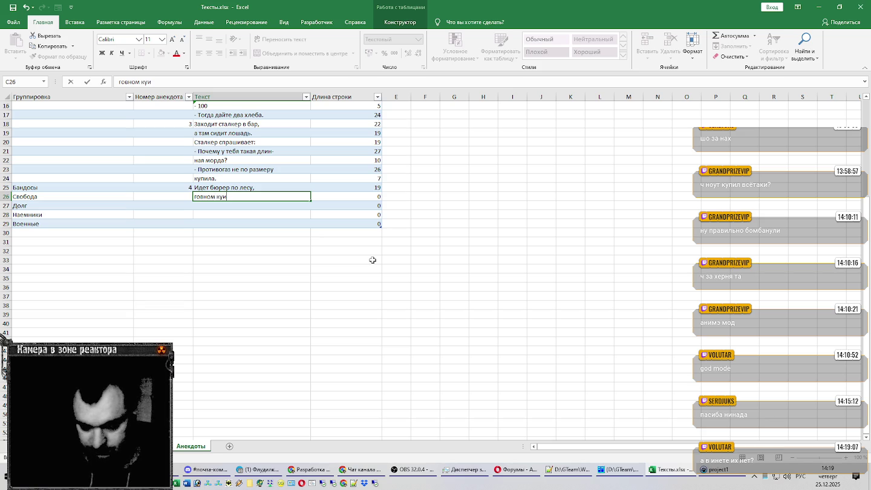
pyautogui.press('BackSpace')
pyautogui.press('BackSpace')
pyautogui.write('идается.')
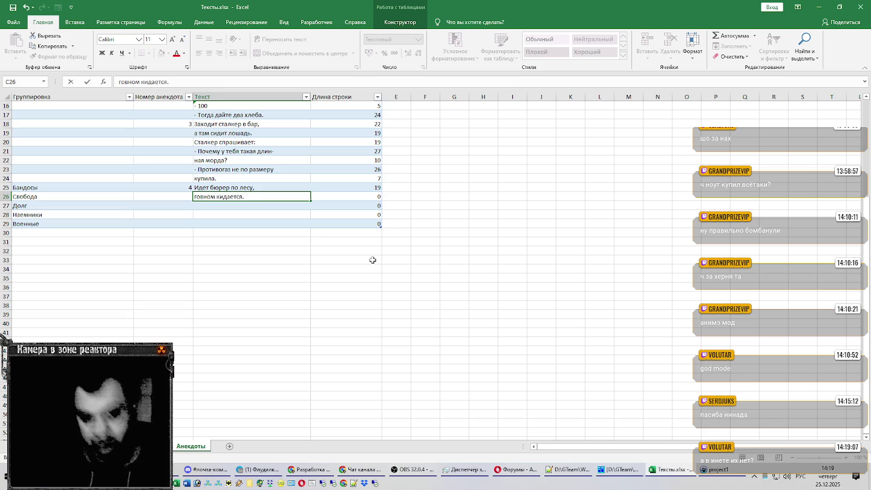
pyautogui.press('Return')
pyautogui.write('Не с')
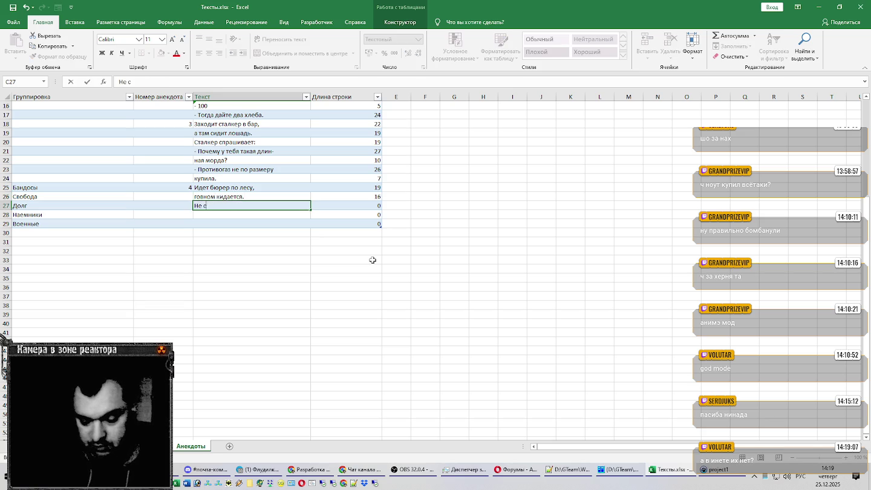
pyautogui.write('мешно?')
pyautogui.press('Return')
pyautogui.write('Значит')
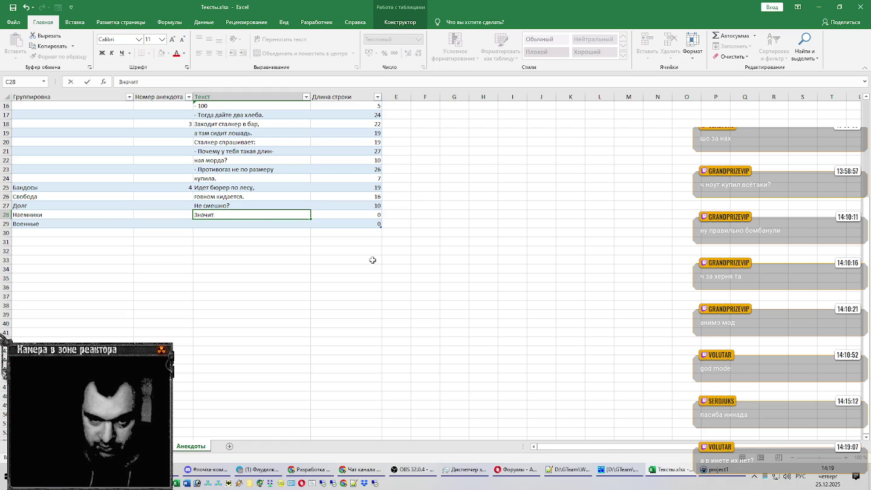
pyautogui.write(', попал.')
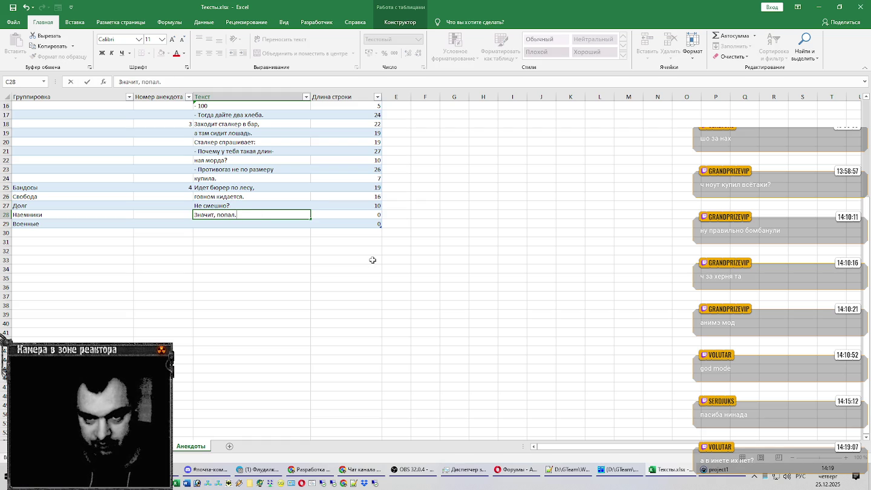
pyautogui.press('Return')
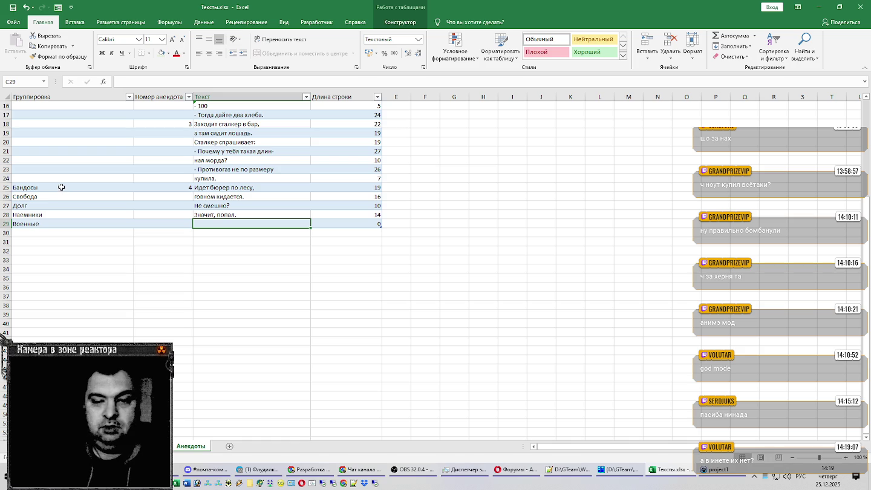
# Move the faction names down to row 29 and number Бандосы as joke 1
pyautogui.moveTo(61, 186); pyautogui.dragTo(68, 264)
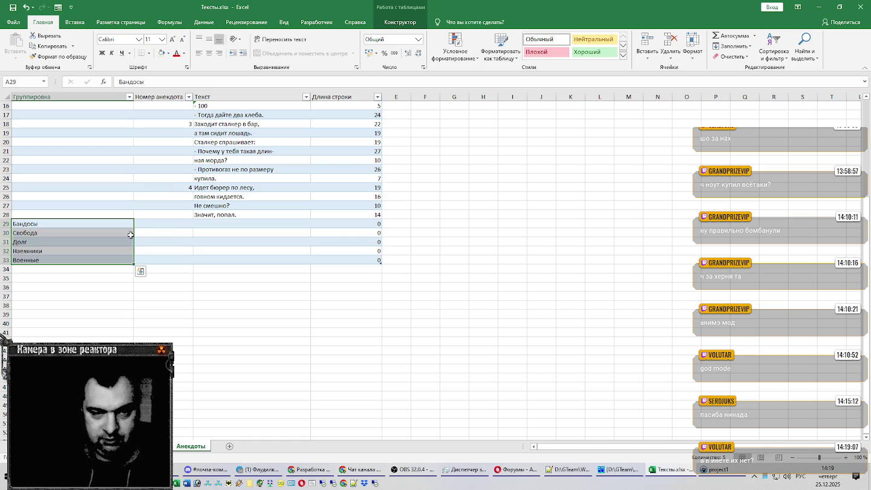
pyautogui.click(174, 225)
pyautogui.write('1')
pyautogui.press('Return')
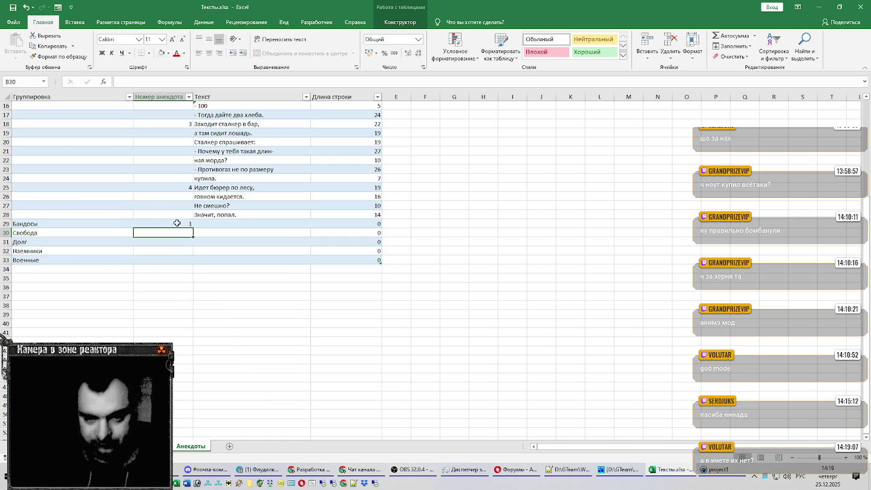
pyautogui.click(205, 225)
pyautogui.scroll(5, 215, 235)
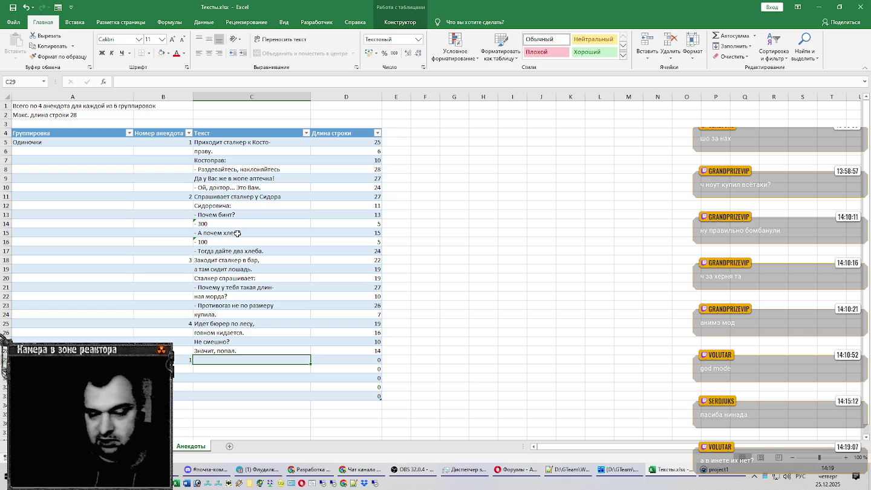
pyautogui.click(310, 469)
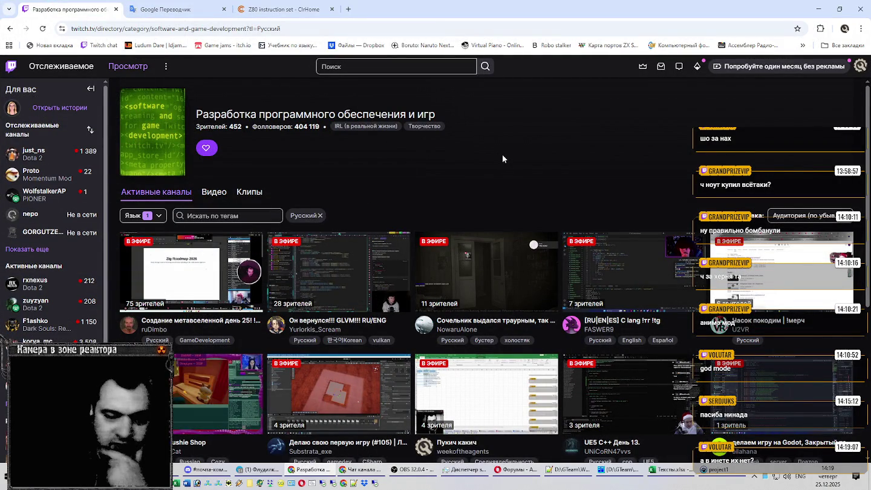
# Reload the software development category and open the Substrata_exe stream in a new tab
pyautogui.scroll(-1, 503, 148)
pyautogui.scroll(1, 505, 146)
pyautogui.click(43, 29)
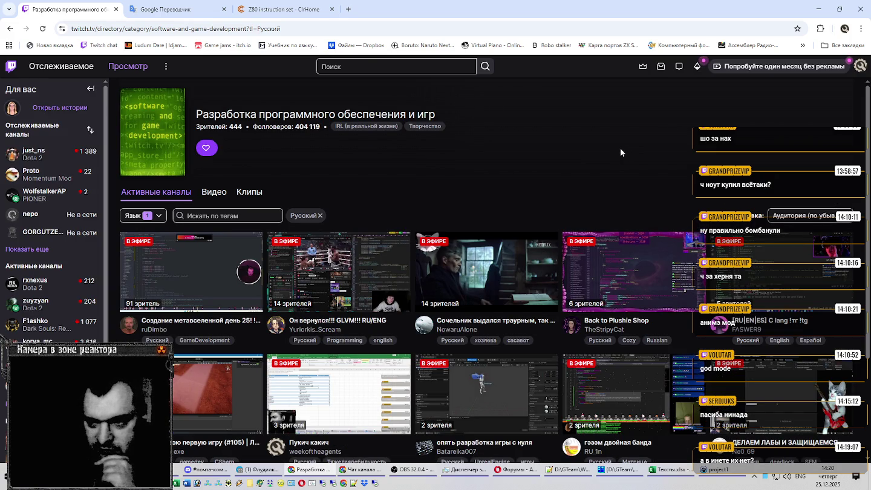
pyautogui.scroll(-2, 620, 153)
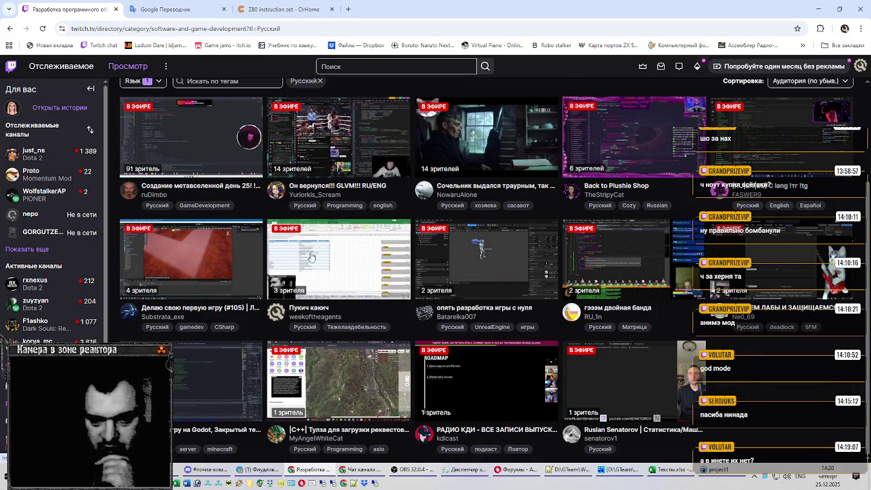
pyautogui.rightClick(204, 311)
pyautogui.click(240, 318)
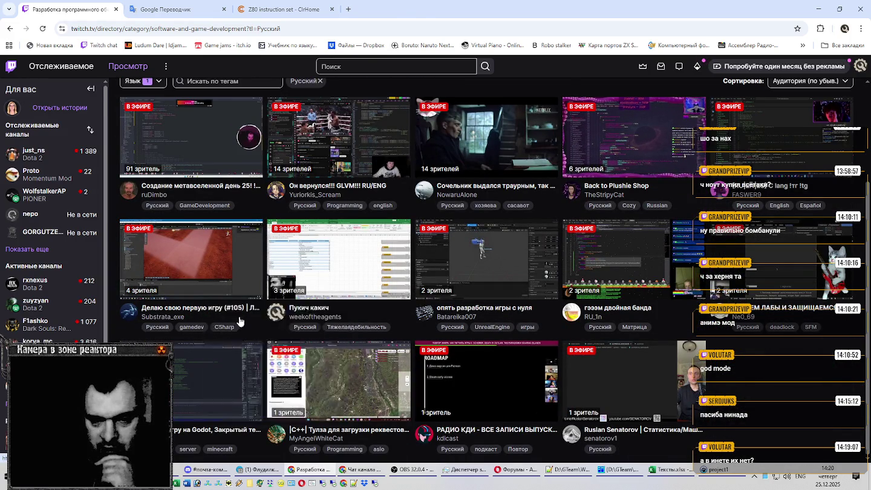
pyautogui.click(167, 6)
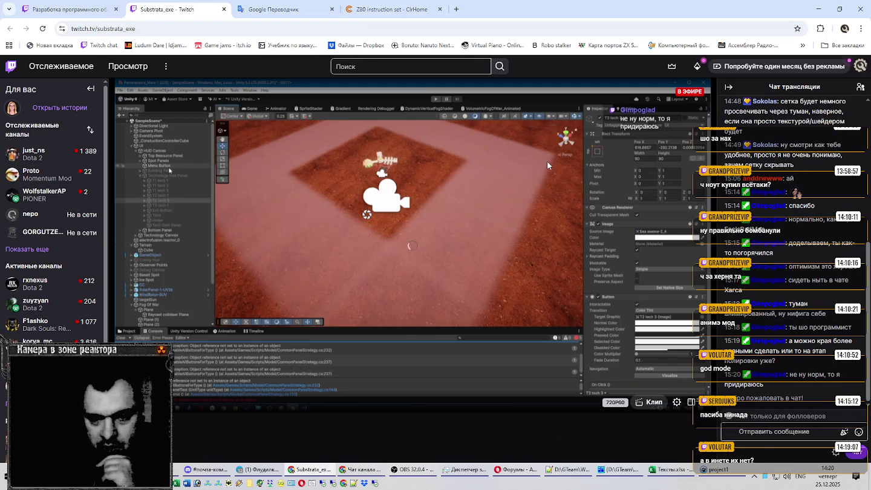
# Scroll up and down through the Substrata_exe stream page
pyautogui.scroll(-2, 551, 160)
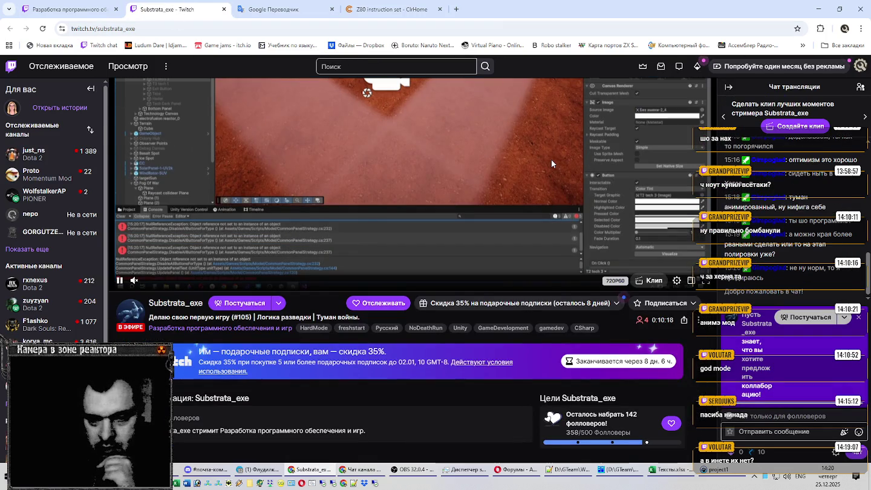
pyautogui.scroll(-4, 551, 159)
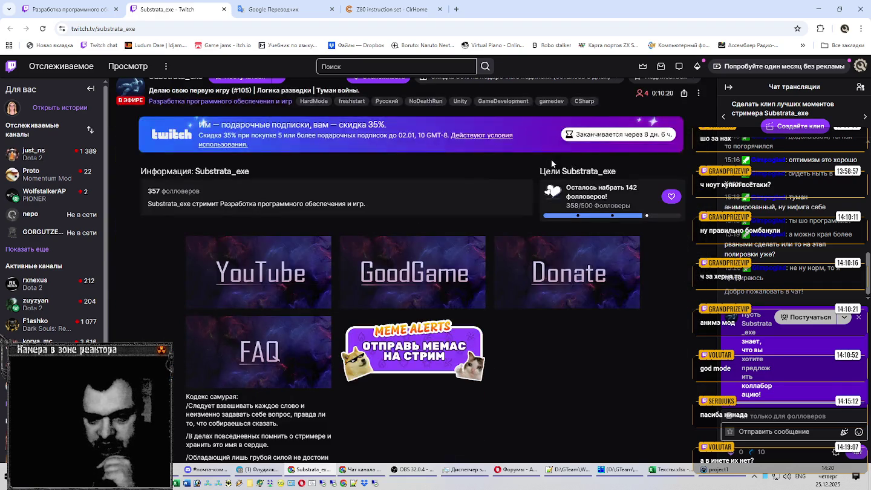
pyautogui.scroll(-2, 551, 159)
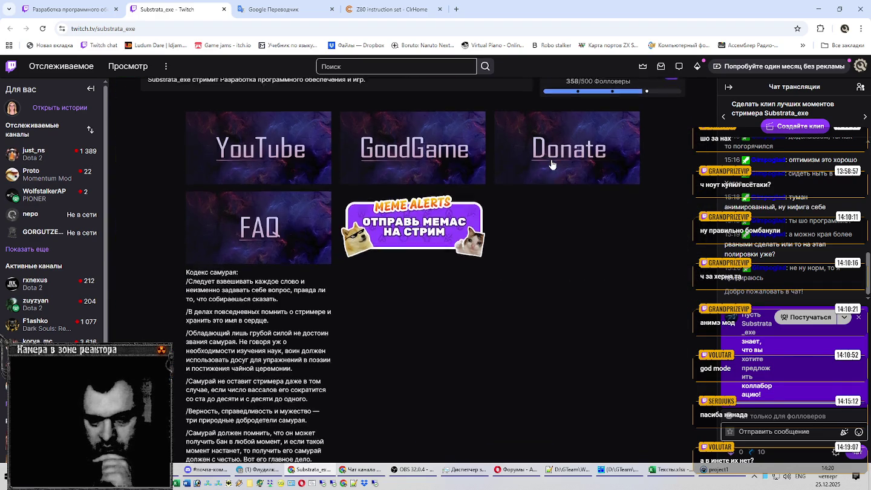
pyautogui.scroll(5, 551, 161)
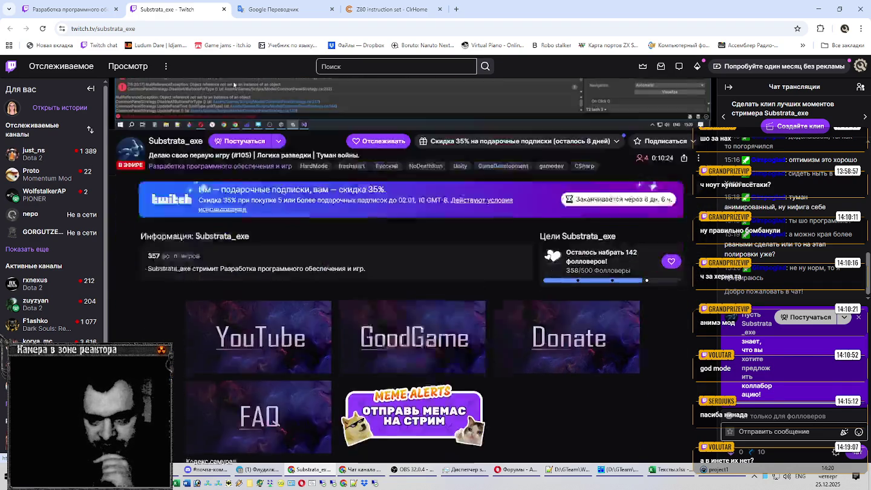
pyautogui.scroll(-3, 550, 161)
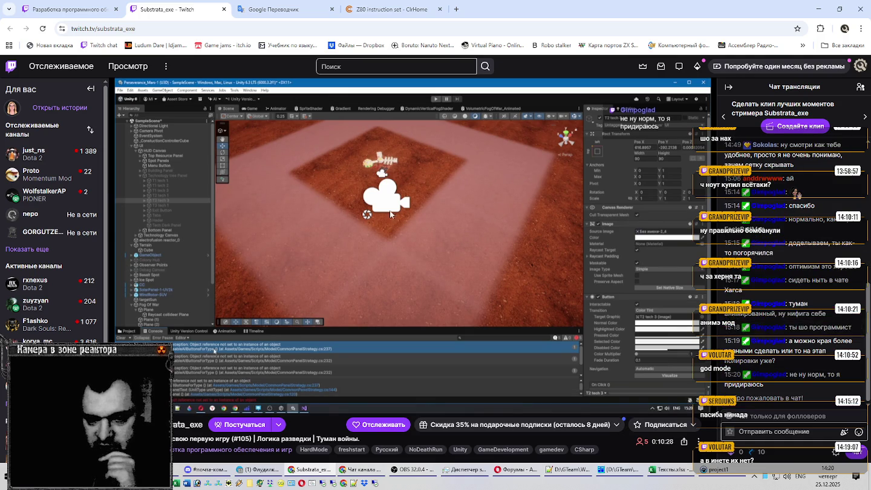
pyautogui.scroll(-1, 334, 201)
pyautogui.scroll(-5, 334, 200)
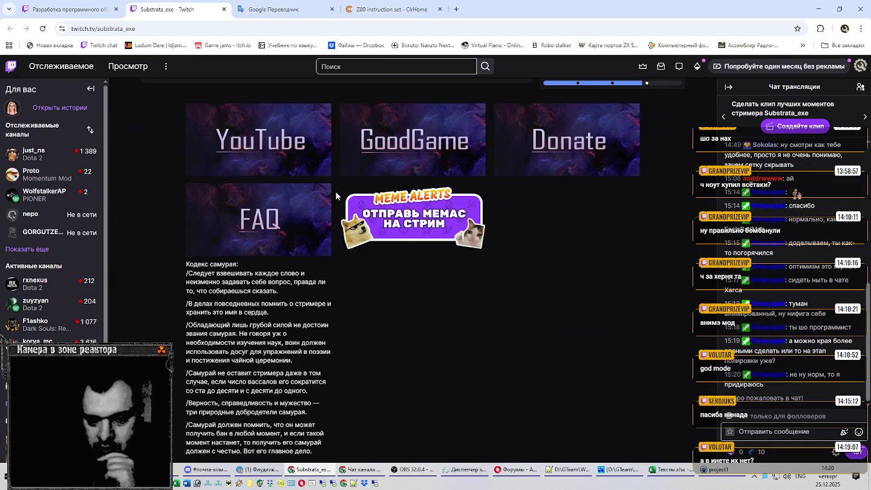
pyautogui.scroll(3, 336, 196)
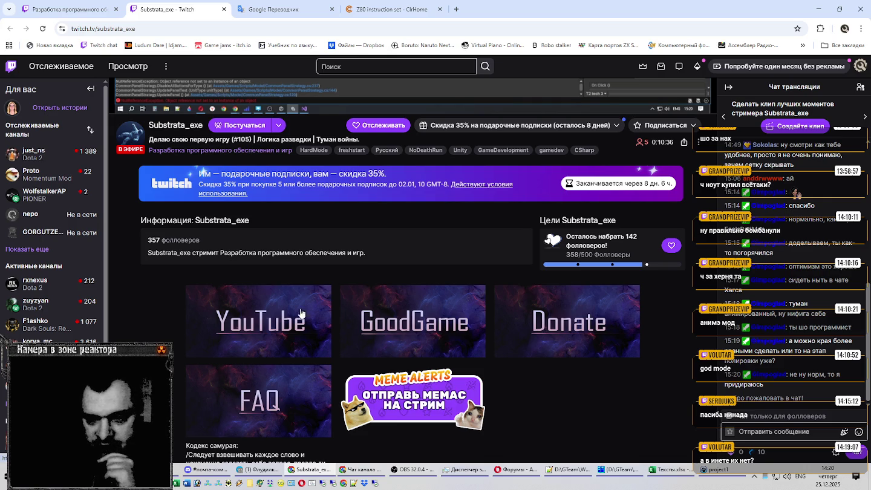
pyautogui.scroll(5, 307, 259)
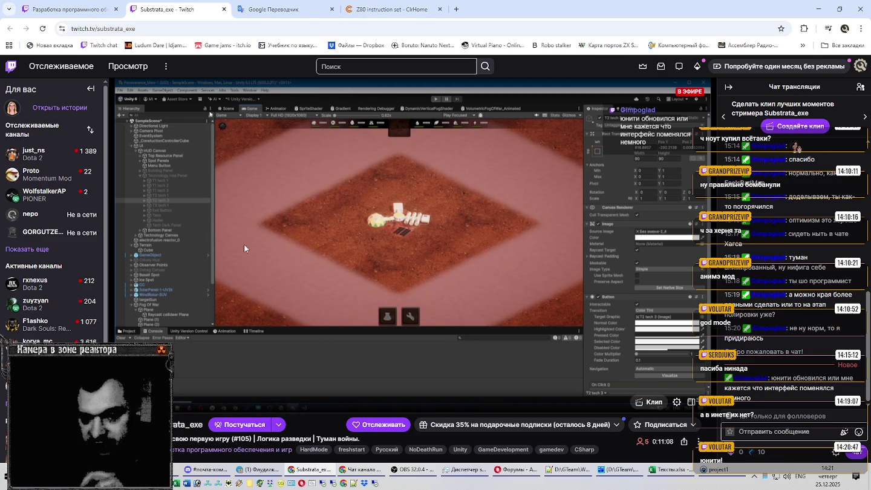
pyautogui.scroll(-5, 269, 246)
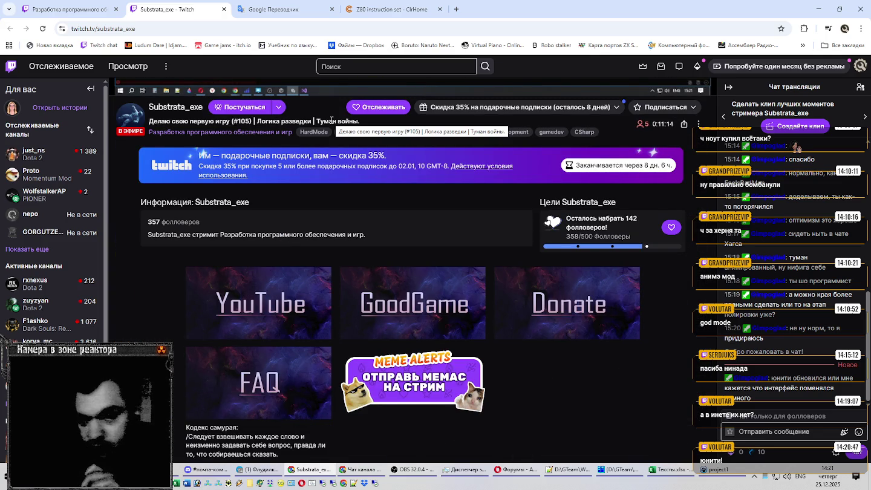
pyautogui.scroll(5, 242, 214)
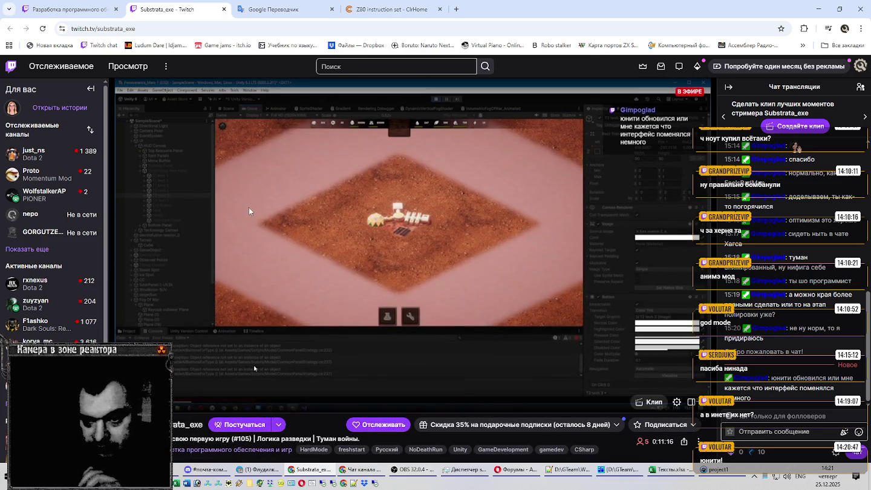
# Close the Substrata_exe tab and minimize the browser to reveal the Excel workbook
pyautogui.click(223, 9)
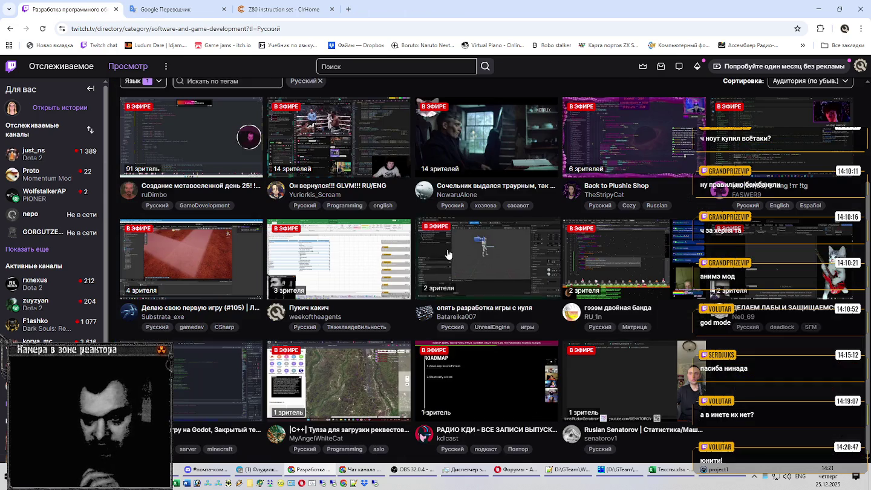
pyautogui.scroll(3, 444, 263)
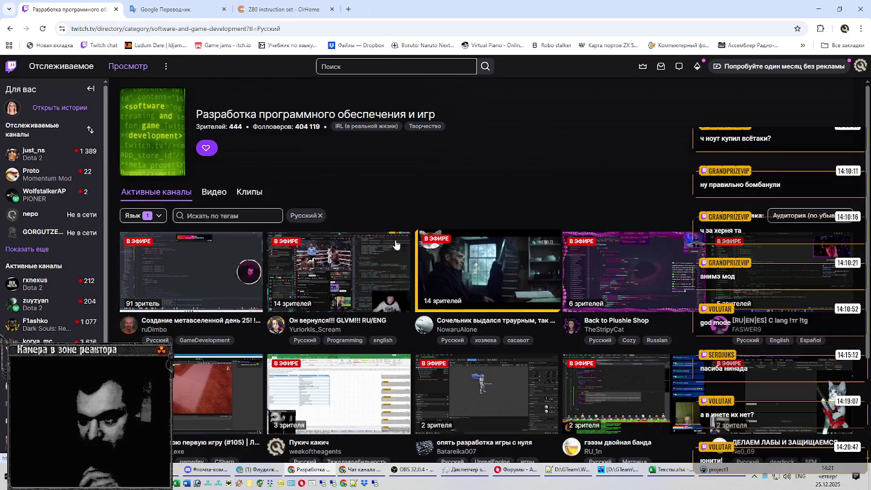
pyautogui.click(819, 8)
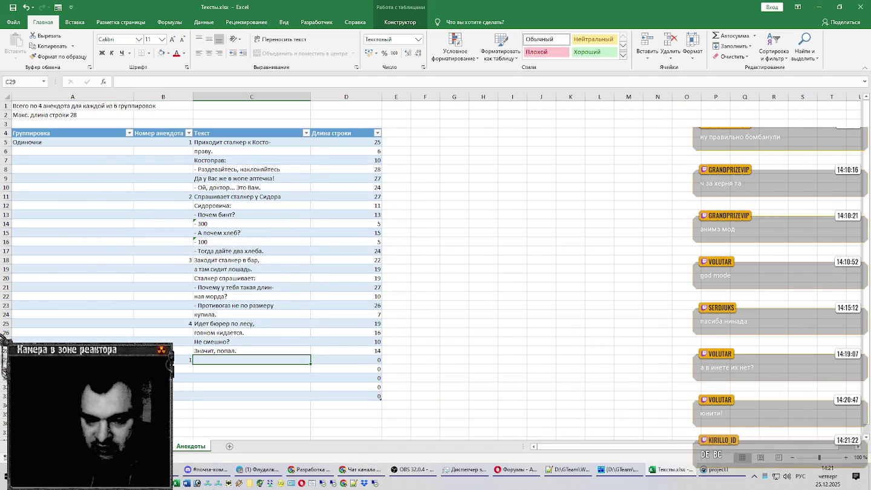
# Search Google for 'сталкерские анекдоты' in a new Opera tab
pyautogui.click(516, 469)
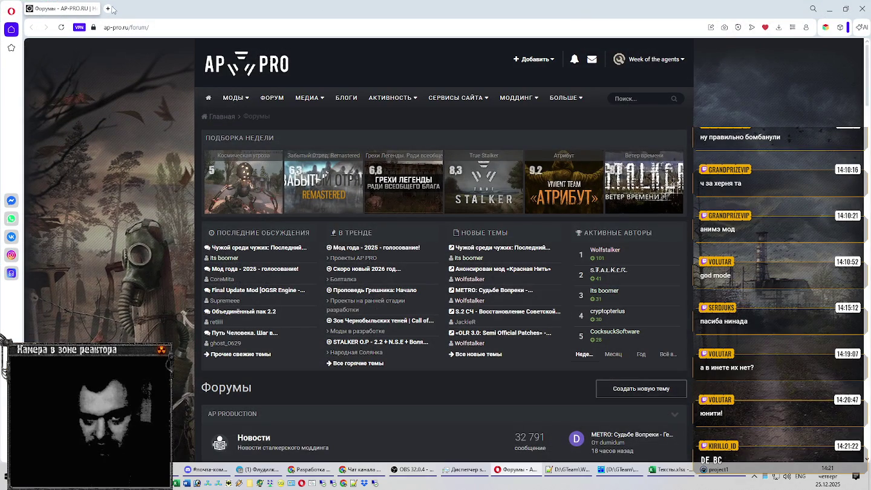
pyautogui.click(109, 8)
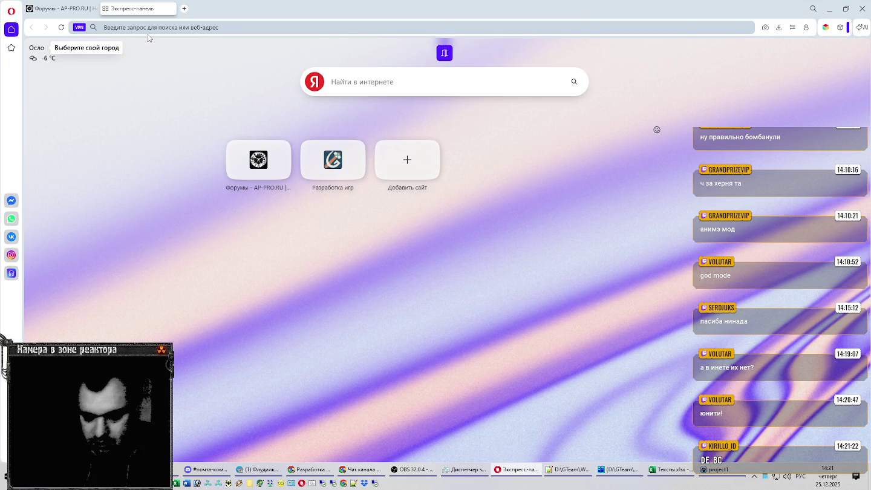
pyautogui.write('сталкерские анекдоты')
pyautogui.press('Return')
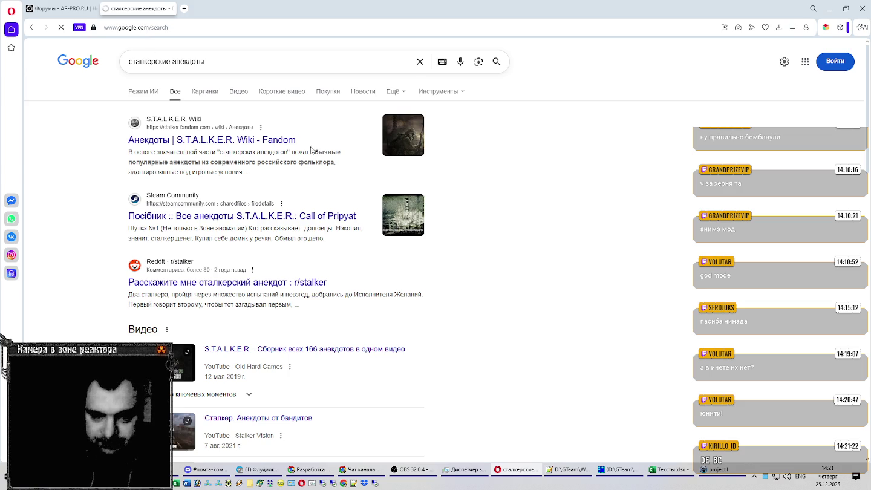
# Open the S.T.A.L.K.E.R. Wiki Анекдоты result in a new tab and switch to it
pyautogui.scroll(-1, 336, 160)
pyautogui.scroll(-3, 336, 161)
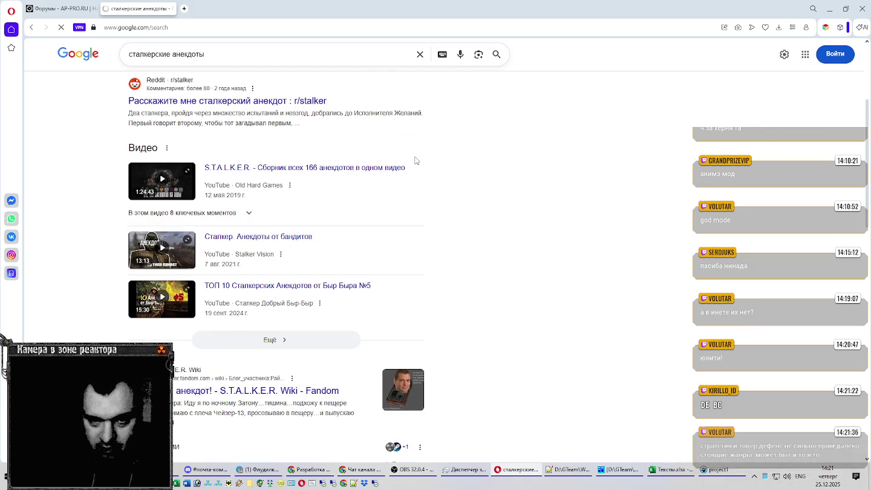
pyautogui.scroll(5, 415, 160)
pyautogui.rightClick(243, 147)
pyautogui.click(247, 149)
pyautogui.hotkey('ctrl', 'Tab')
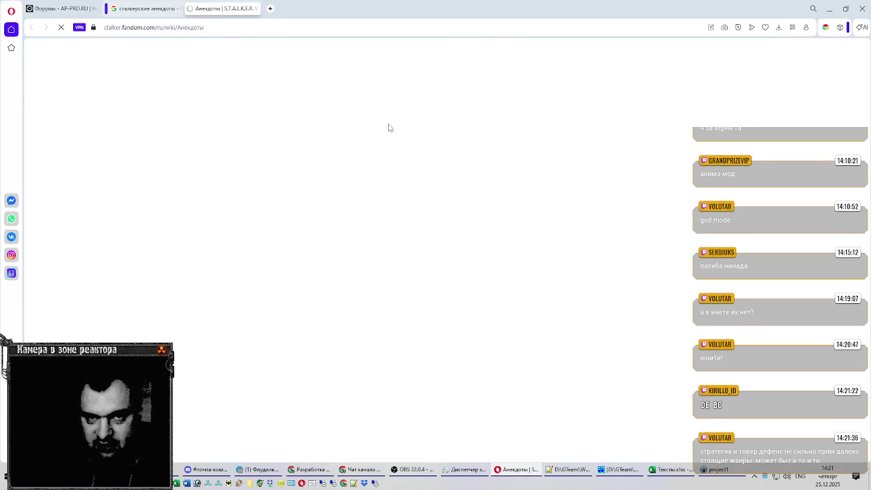
# Skim the Анекдоты article's table of contents and close the recently viewed pages panel
pyautogui.scroll(-5, 460, 142)
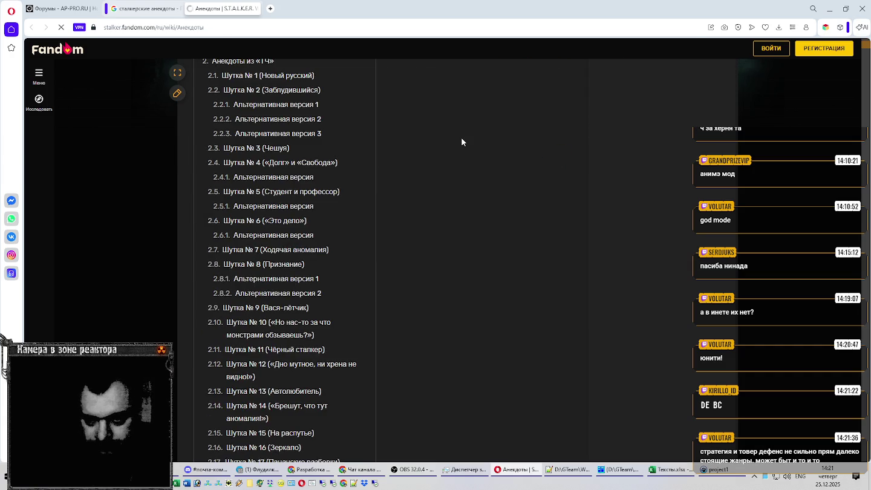
pyautogui.scroll(-2, 462, 142)
pyautogui.scroll(-5, 461, 142)
pyautogui.scroll(-5, 463, 142)
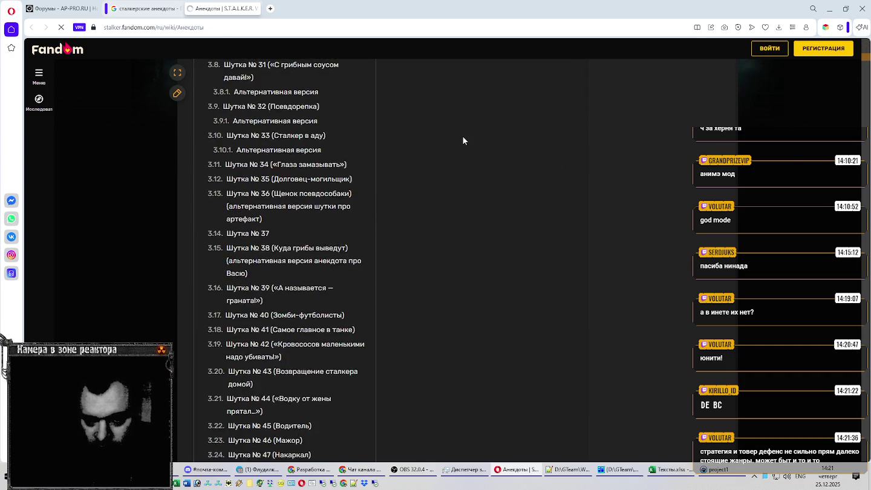
pyautogui.scroll(-5, 463, 142)
pyautogui.scroll(-3, 463, 139)
pyautogui.scroll(-4, 463, 139)
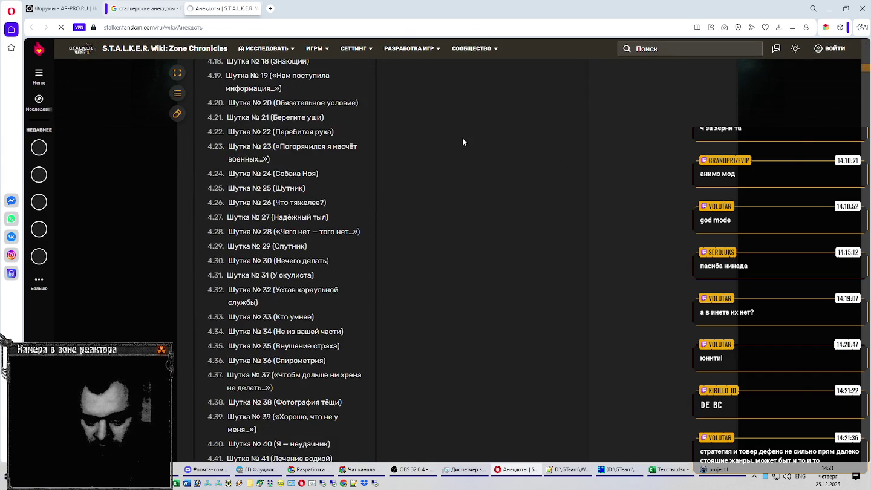
pyautogui.scroll(-4, 463, 139)
pyautogui.scroll(-1, 462, 139)
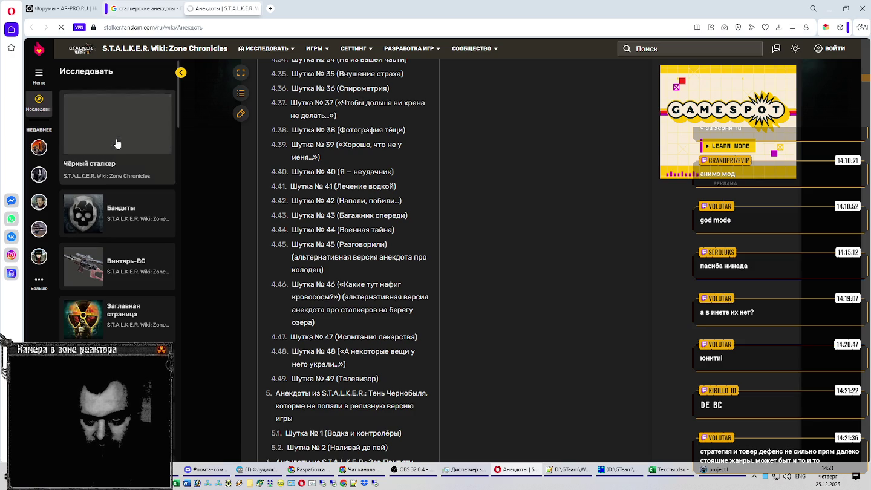
pyautogui.click(180, 74)
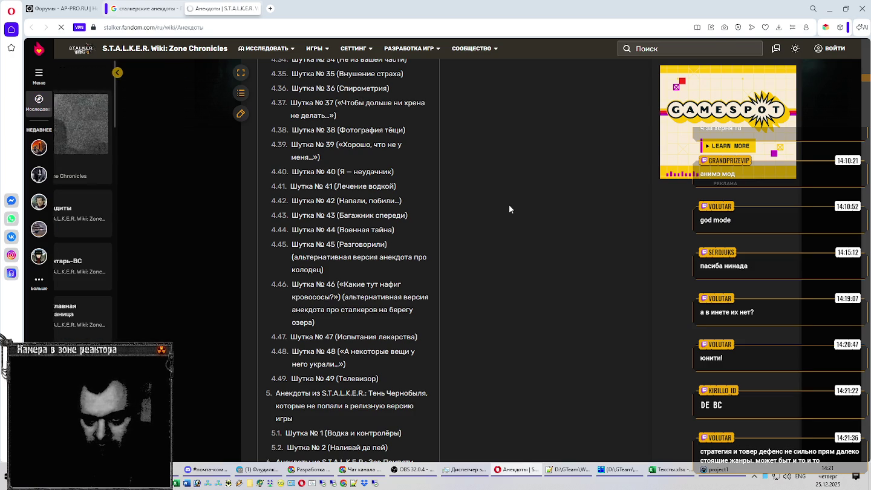
# Scroll down to the Шутка № 1 (Новый русский) section
pyautogui.scroll(-1, 513, 206)
pyautogui.scroll(-2, 514, 210)
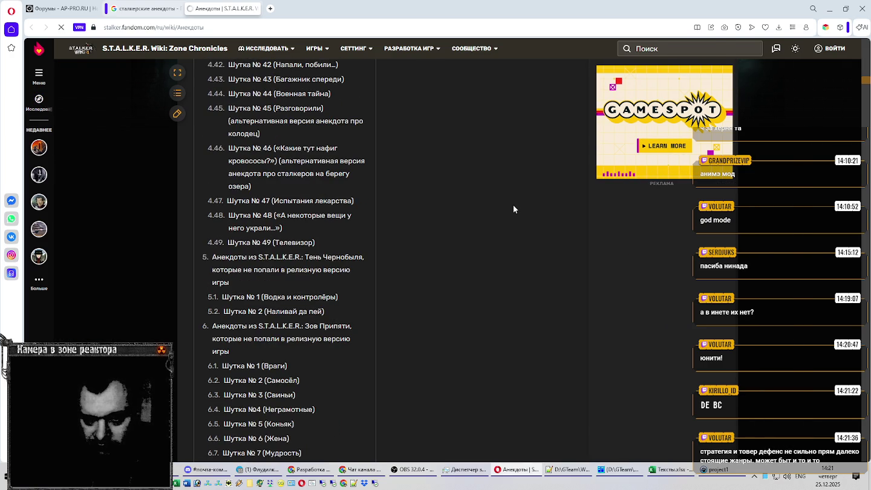
pyautogui.scroll(-3, 514, 209)
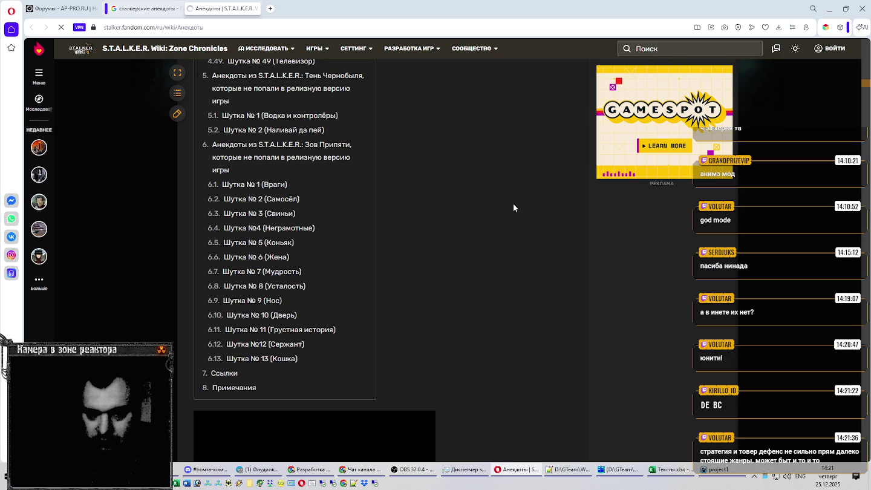
pyautogui.scroll(-3, 513, 208)
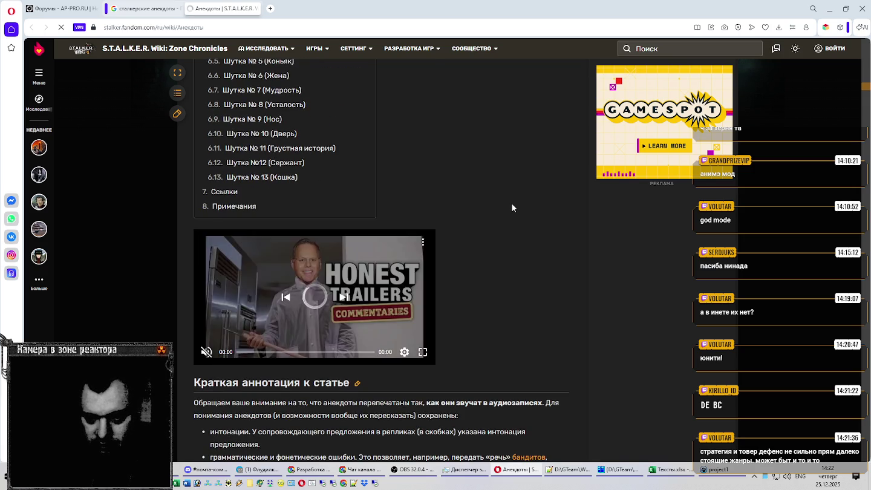
pyautogui.scroll(-3, 512, 207)
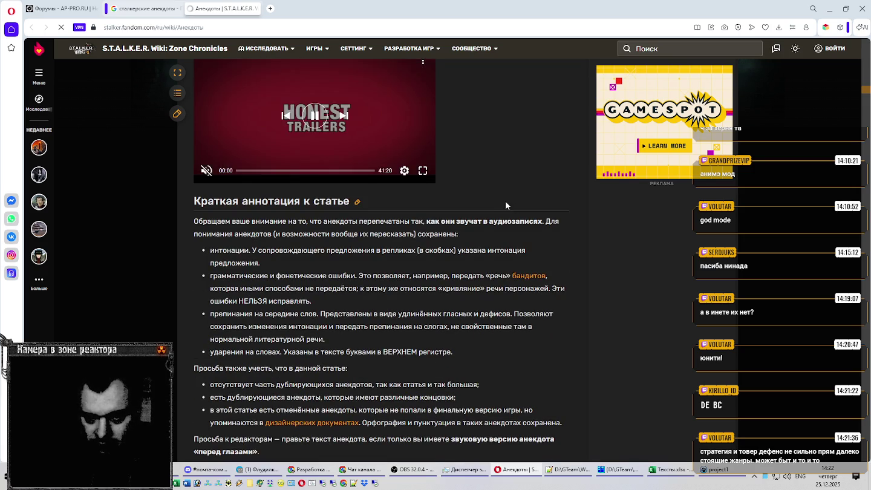
pyautogui.scroll(5, 508, 197)
pyautogui.scroll(5, 508, 196)
pyautogui.scroll(-5, 508, 196)
pyautogui.scroll(-5, 513, 195)
pyautogui.scroll(-5, 512, 196)
pyautogui.scroll(-6, 512, 199)
pyautogui.scroll(5, 513, 200)
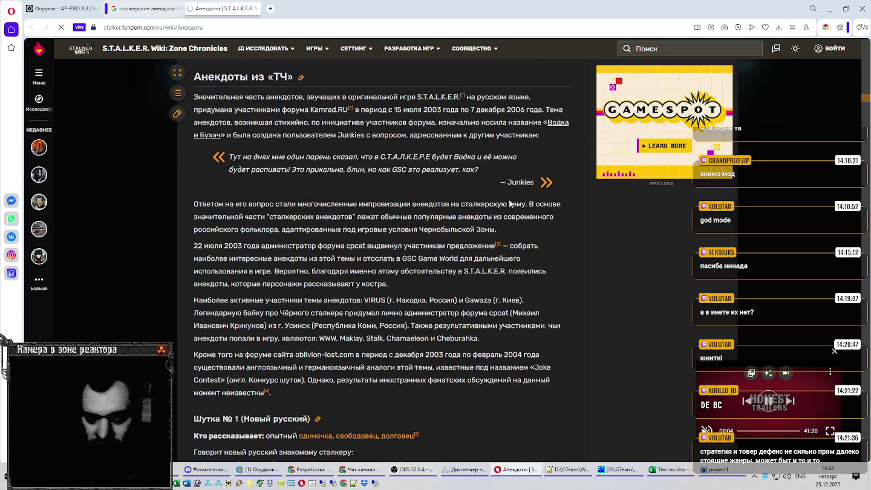
pyautogui.scroll(-5, 454, 196)
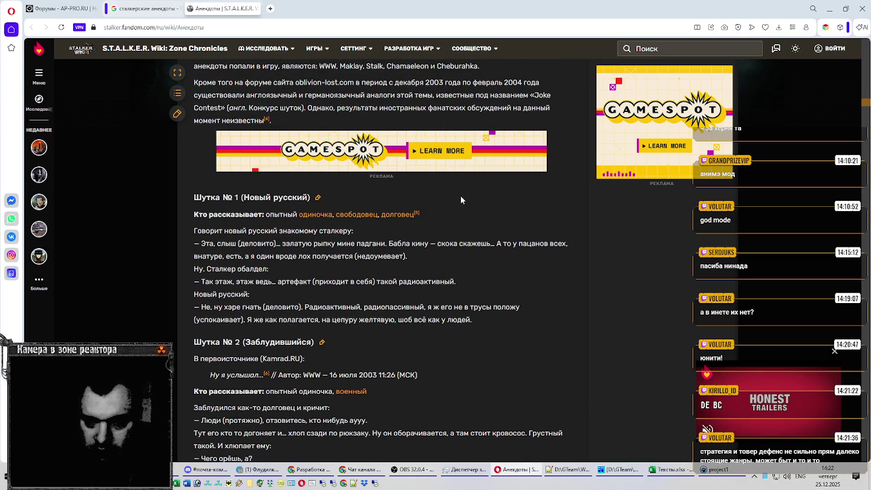
pyautogui.scroll(-2, 463, 200)
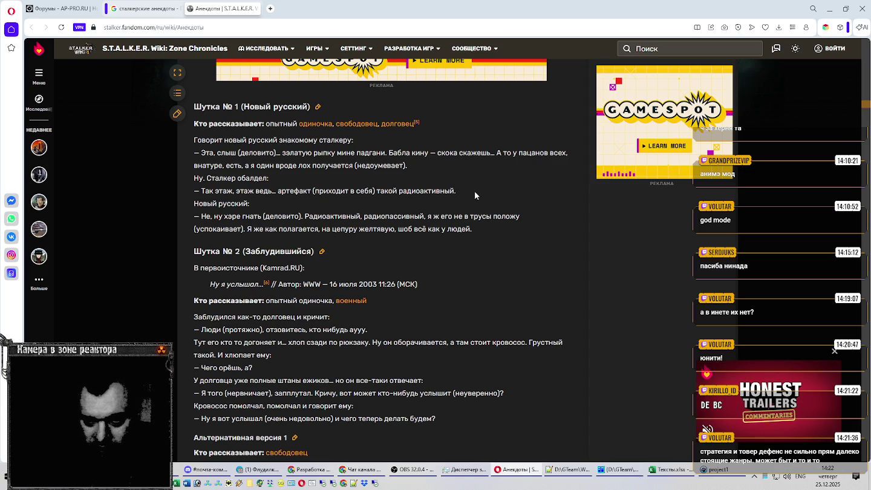
# Scroll the Анекдоты article from joke No. 7 down through joke No. 11
pyautogui.scroll(-3, 484, 191)
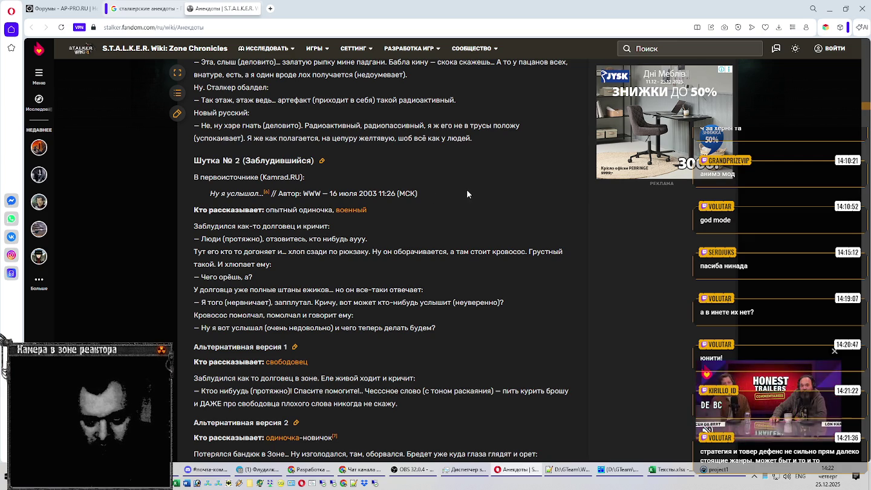
pyautogui.scroll(-5, 466, 194)
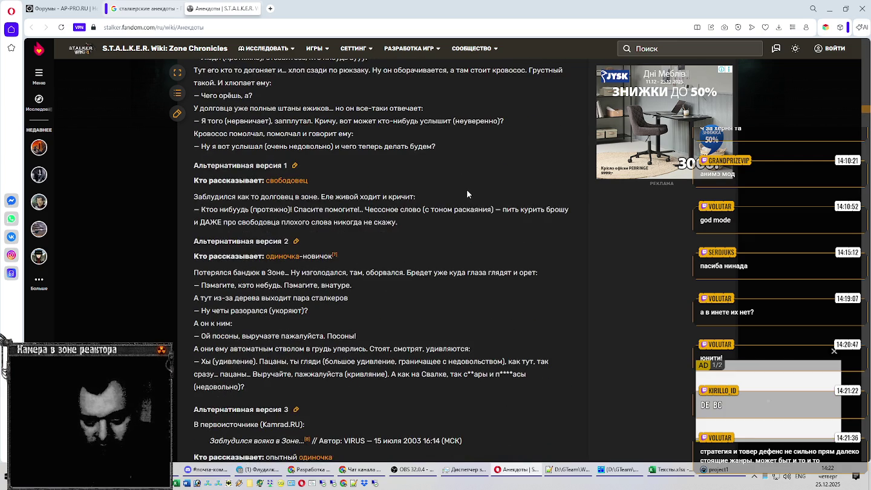
pyautogui.scroll(-10, 466, 193)
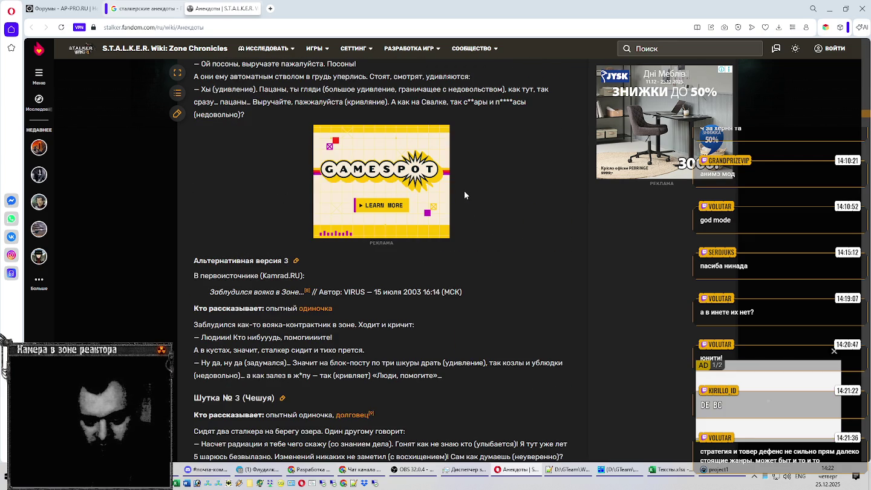
pyautogui.scroll(-2, 465, 193)
pyautogui.scroll(-5, 465, 192)
pyautogui.scroll(-6, 465, 193)
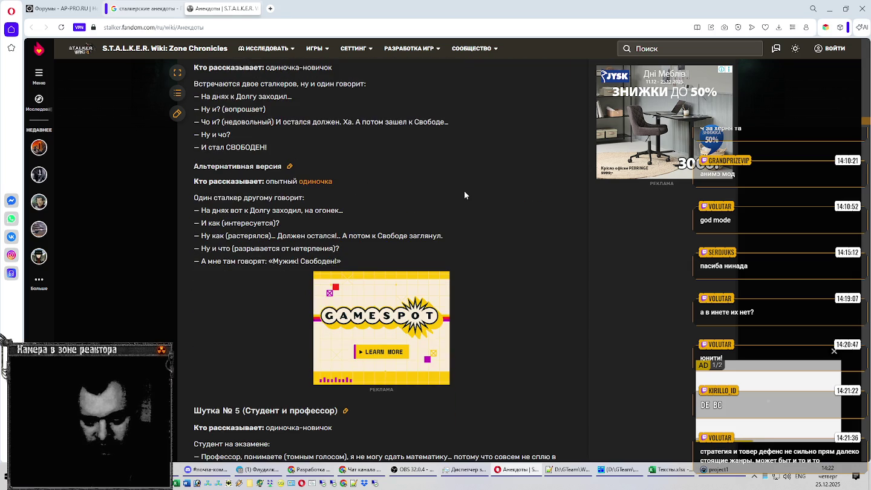
pyautogui.scroll(-5, 464, 191)
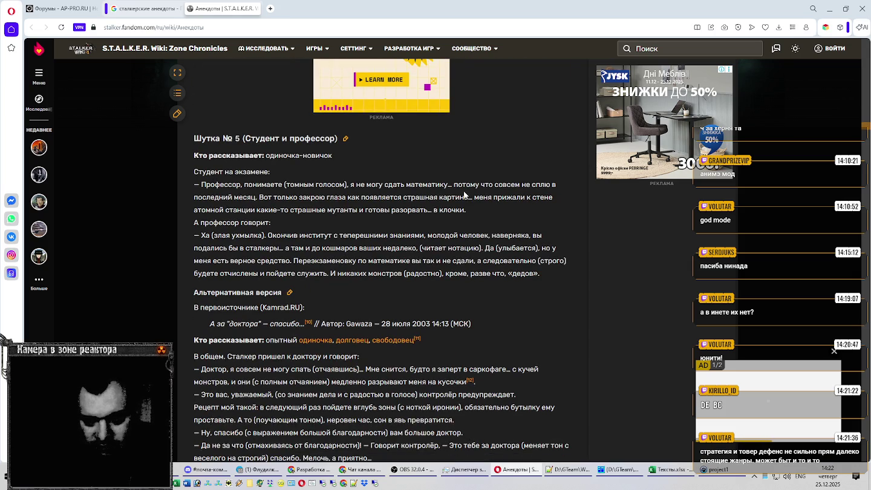
pyautogui.scroll(-5, 463, 190)
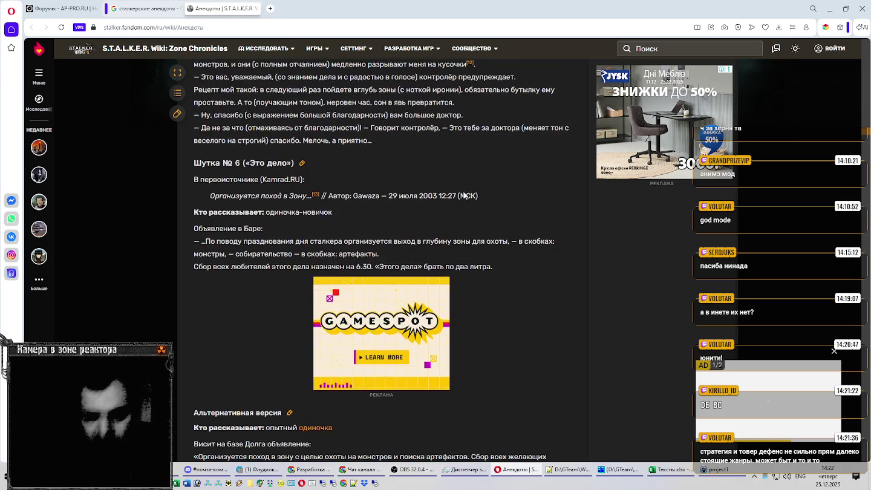
pyautogui.scroll(-3, 464, 193)
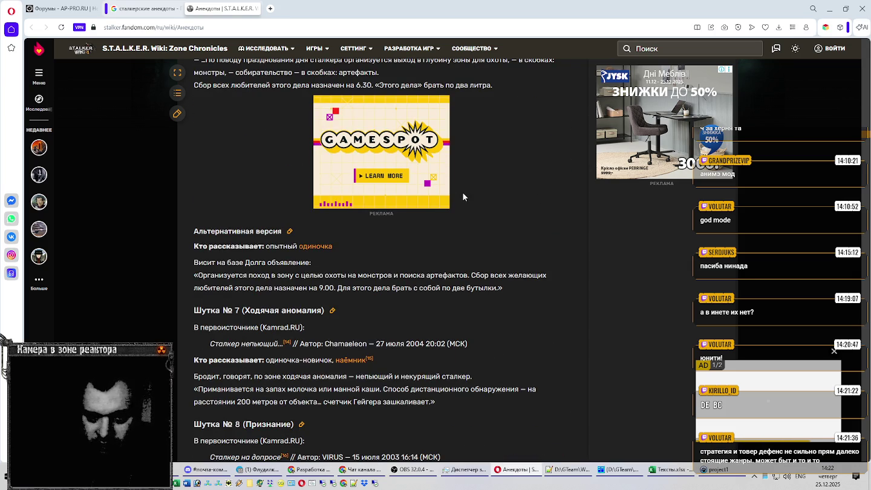
pyautogui.scroll(-4, 463, 196)
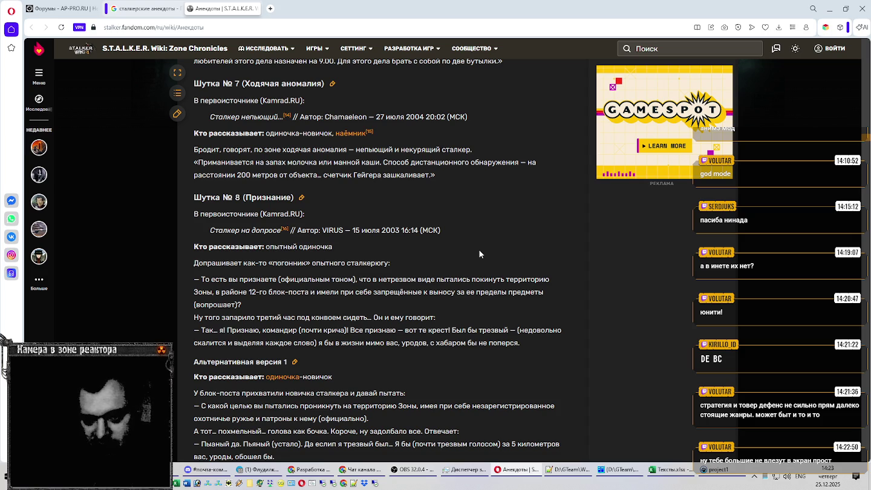
pyautogui.scroll(-2, 481, 253)
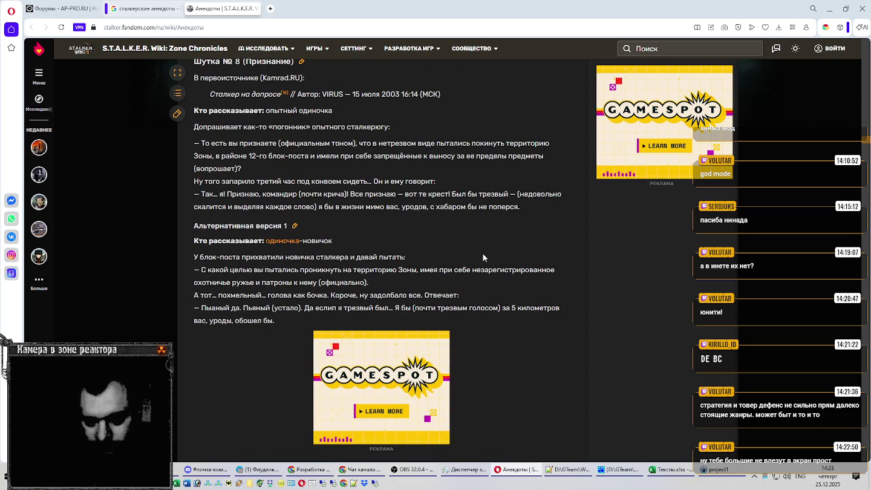
pyautogui.scroll(-4, 483, 258)
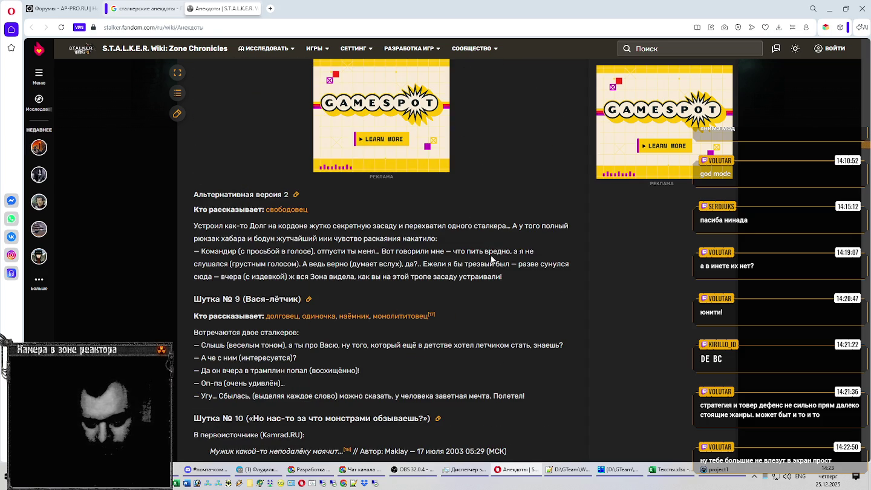
pyautogui.scroll(-2, 493, 254)
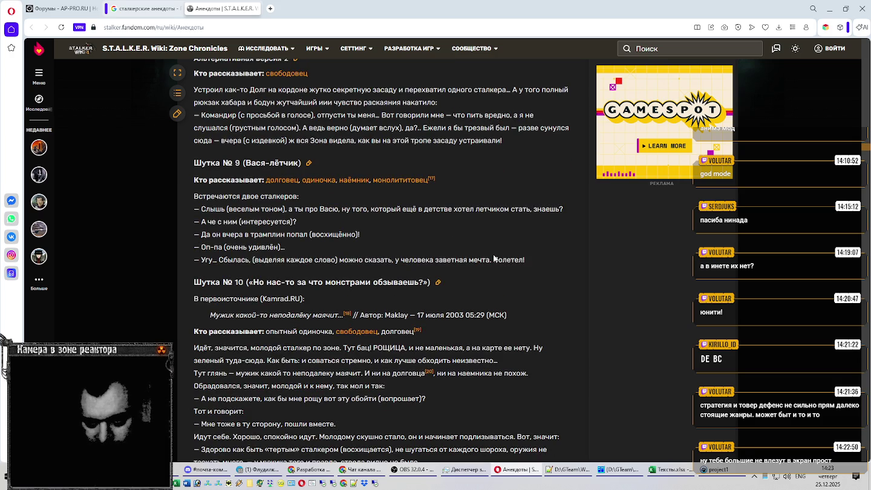
pyautogui.scroll(-5, 492, 257)
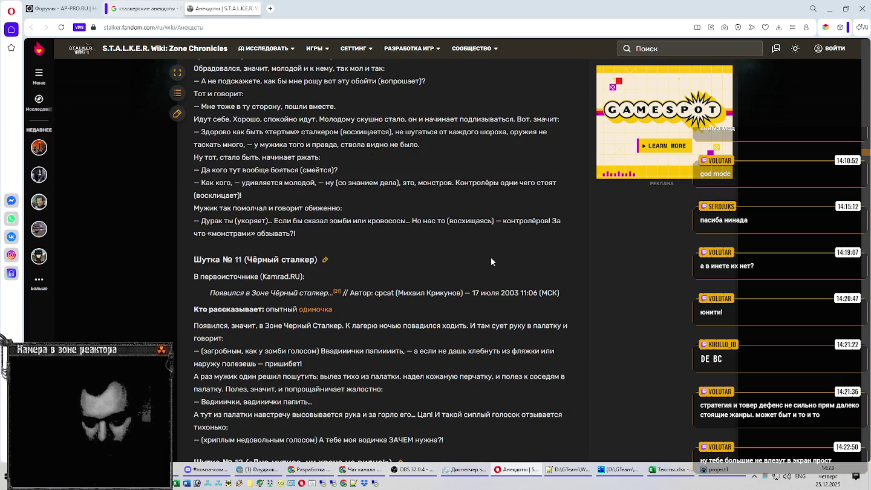
pyautogui.hotkey('ctrl', 'f')
# Find 'бандиты' on the page and read the bandit jokes down to No. 22 and No. 23
pyautogui.write('бандиты')
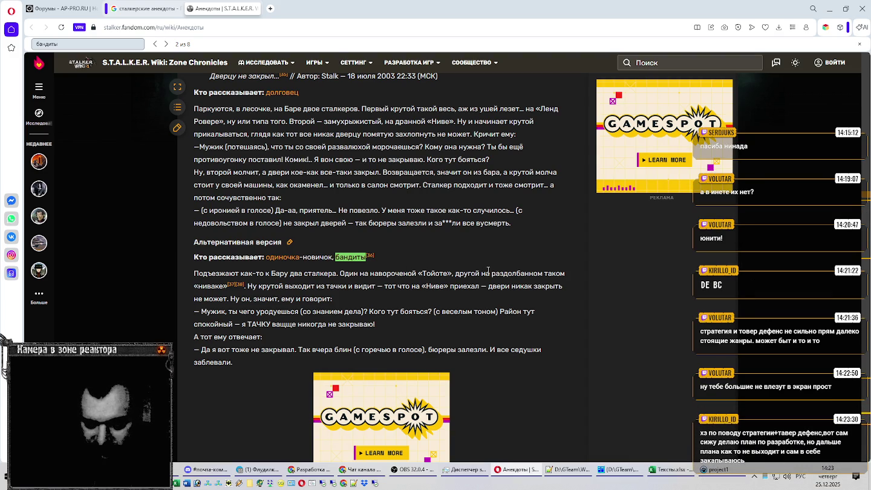
pyautogui.scroll(-2, 488, 271)
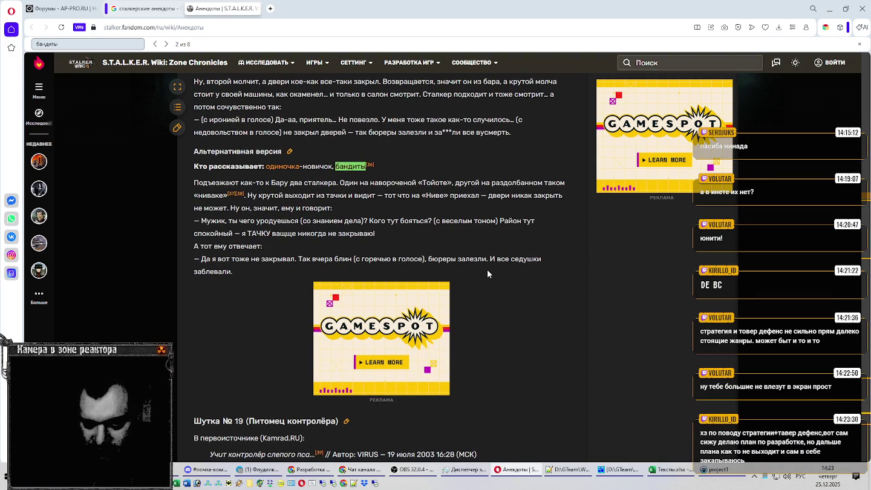
pyautogui.scroll(-4, 487, 270)
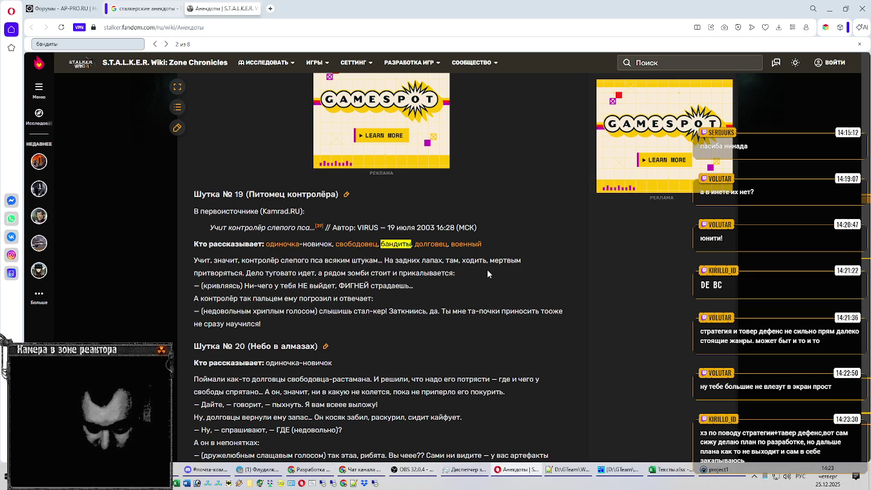
pyautogui.scroll(-5, 488, 274)
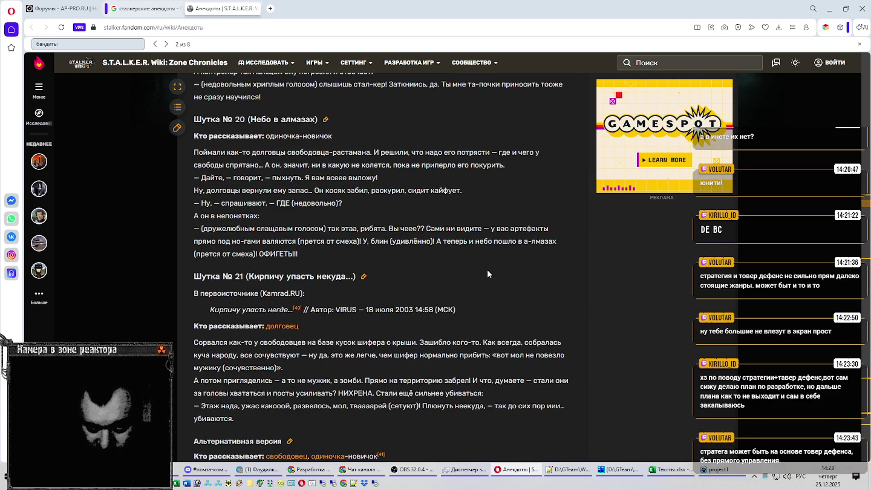
pyautogui.scroll(-3, 487, 275)
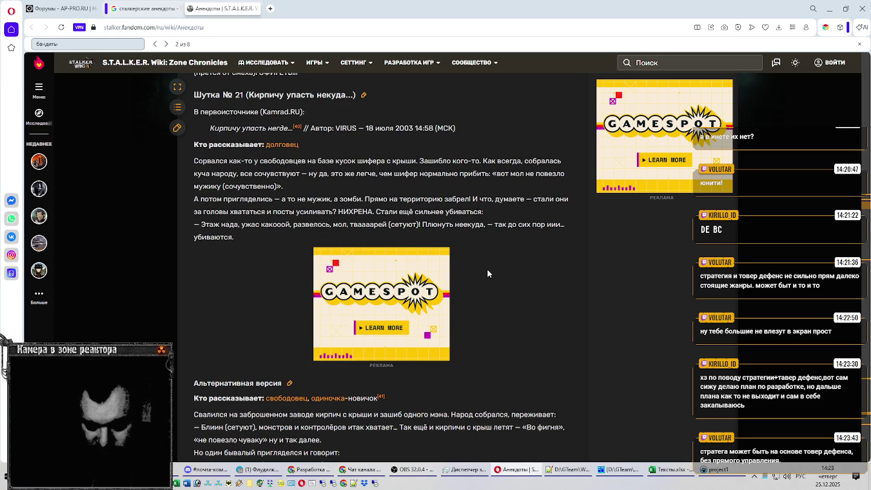
pyautogui.scroll(-5, 487, 274)
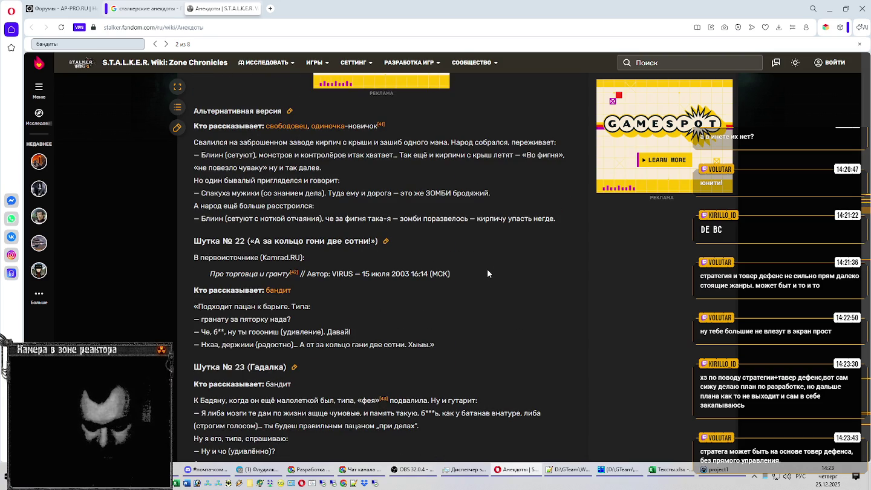
pyautogui.scroll(-4, 488, 274)
pyautogui.click(672, 469)
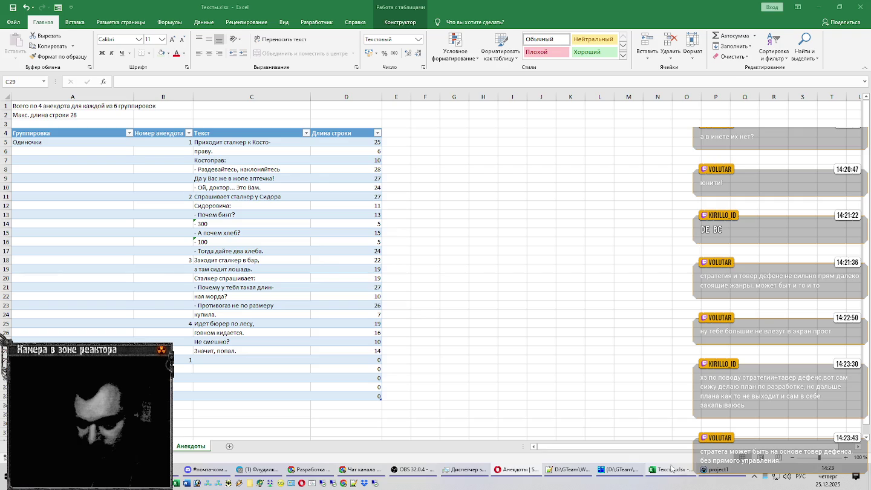
# Add then delete an empty Лист4 sheet, and switch to the Кредиты credits sheet
pyautogui.click(230, 447)
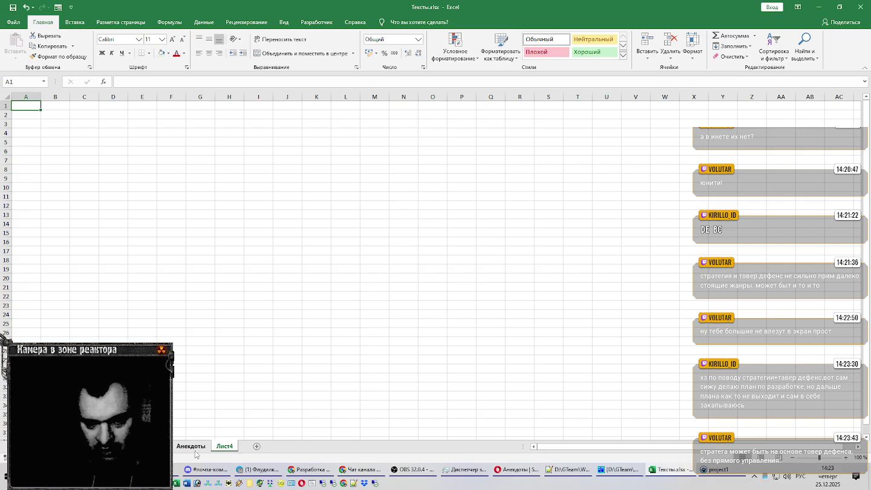
pyautogui.rightClick(221, 447)
pyautogui.click(266, 354)
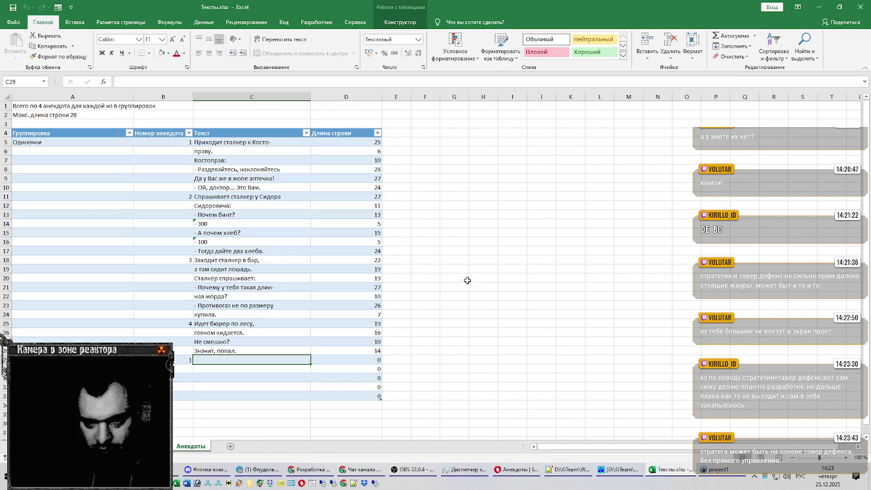
pyautogui.click(138, 447)
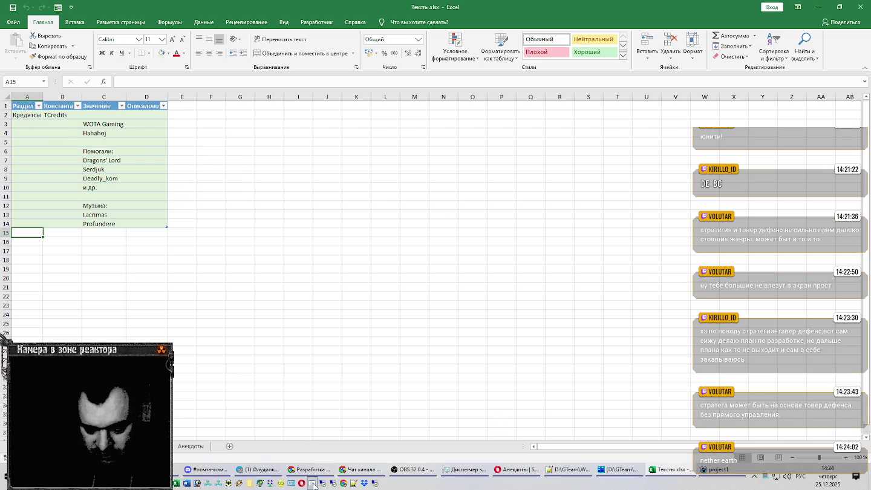
# Assemble habar_.asm in Zeus, run it in the emulator, and bring up Task Manager
pyautogui.click(260, 483)
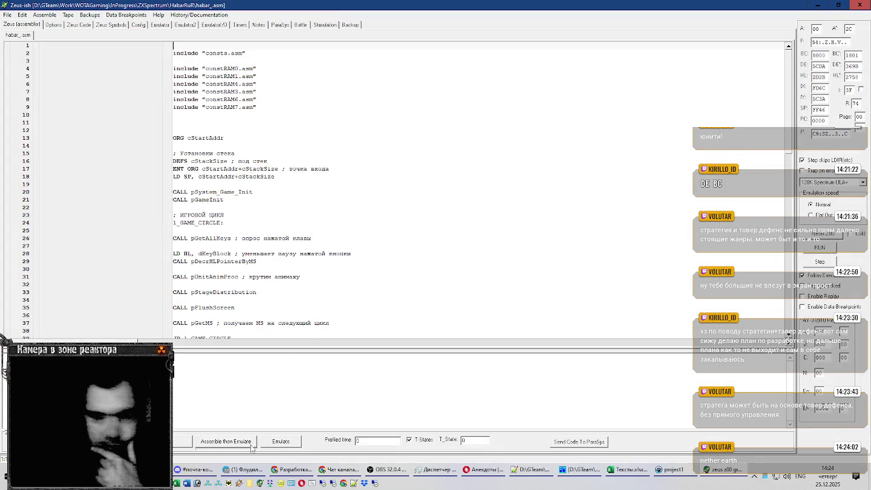
pyautogui.click(246, 444)
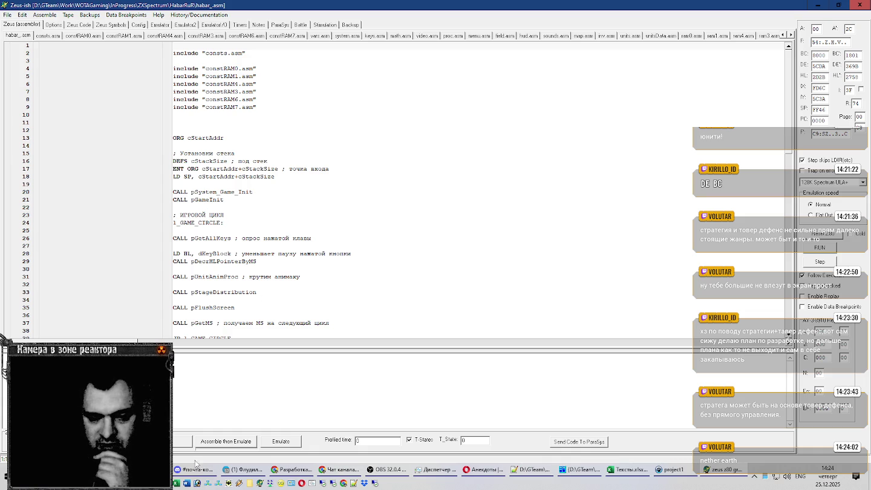
pyautogui.click(765, 477)
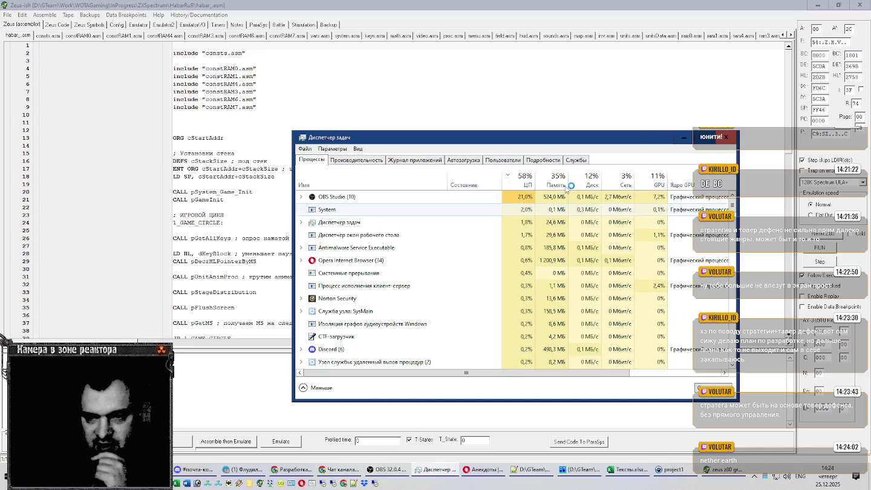
# Minimize Task Manager so the Тексты.xlsx workbook is in front again
pyautogui.click(684, 139)
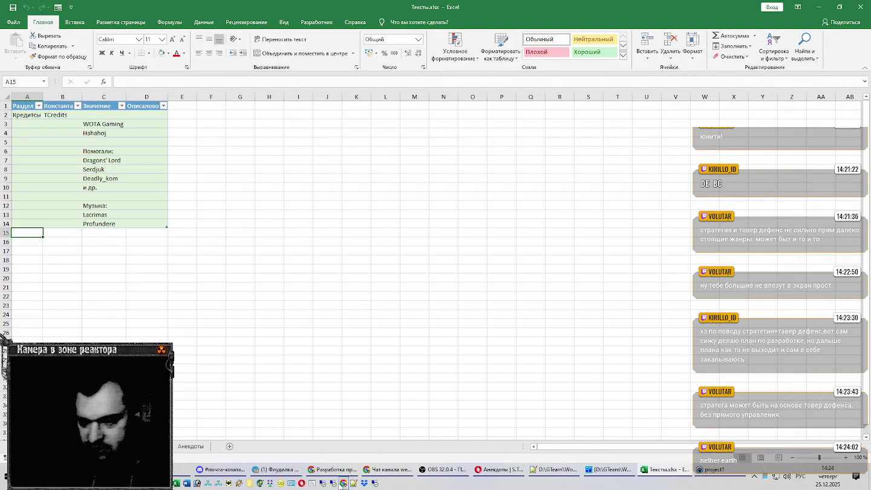
# Launch Adobe Photoshop 7.0 from the quick-launch shortcut
pyautogui.click(210, 482)
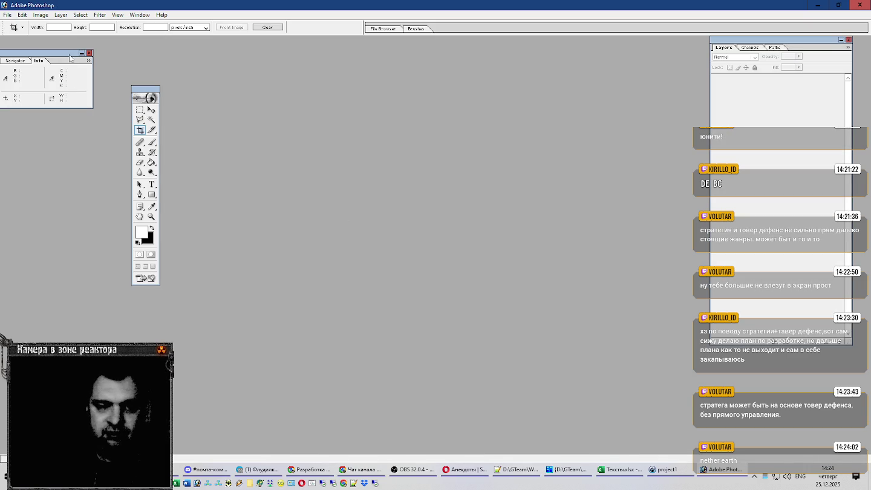
# Move the Navigator/Info and Tools palettes to new spots near the left edge
pyautogui.moveTo(70, 57); pyautogui.dragTo(88, 57)
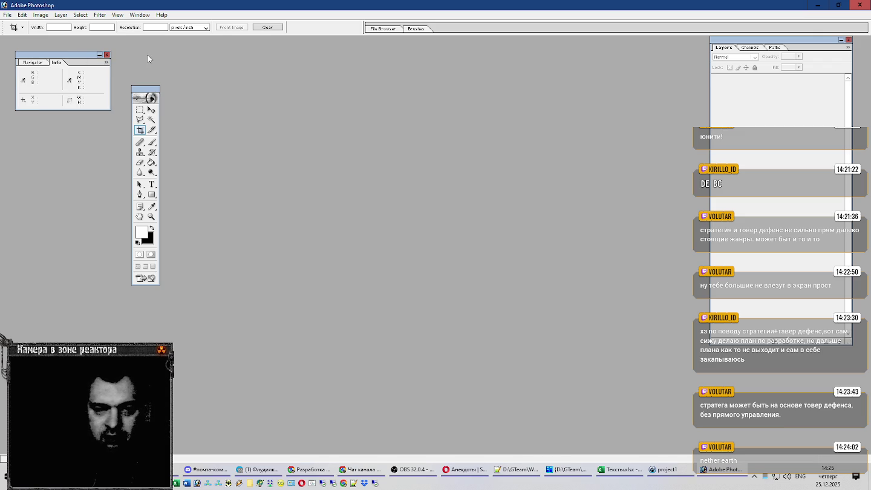
pyautogui.moveTo(158, 53); pyautogui.dragTo(147, 56)
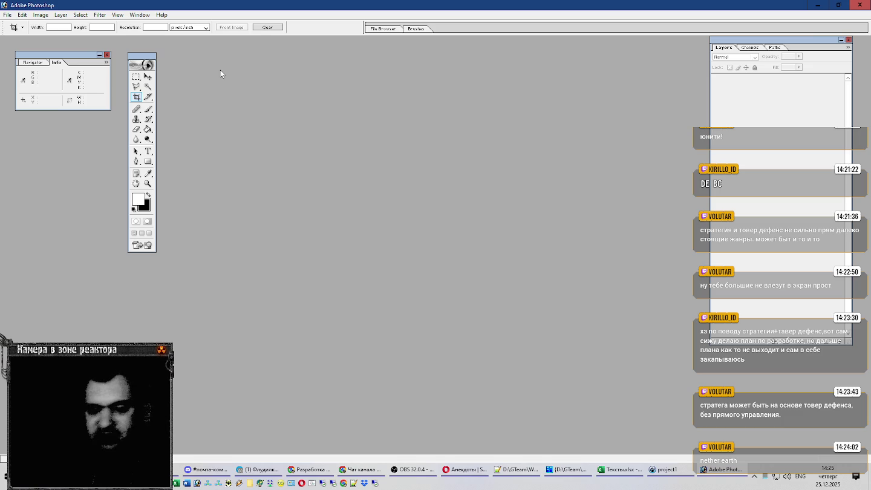
pyautogui.click(250, 470)
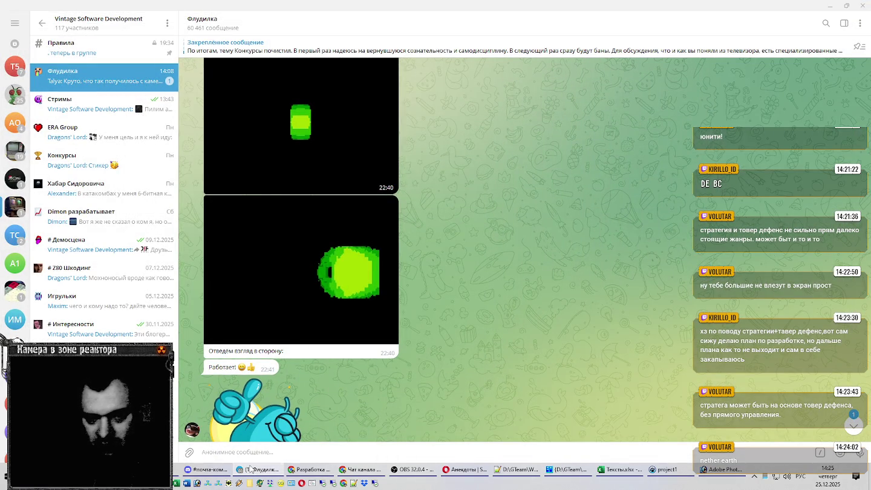
pyautogui.click(251, 470)
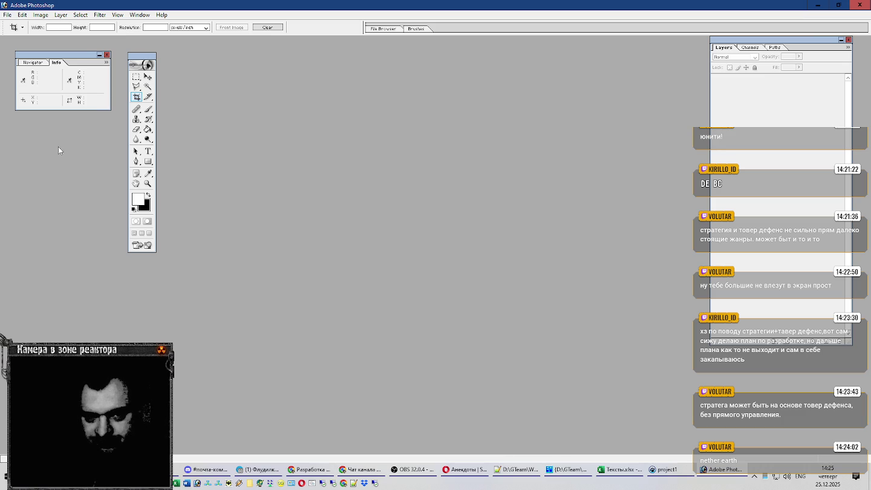
pyautogui.moveTo(39, 132); pyautogui.dragTo(39, 132)
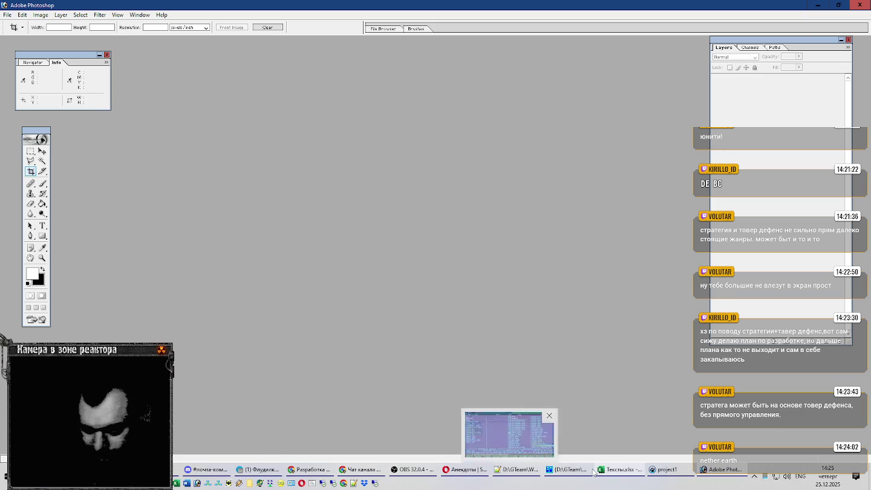
# Find the pics folder in Far Manager and copy its path from Explorer
pyautogui.click(569, 470)
pyautogui.press('Tab')
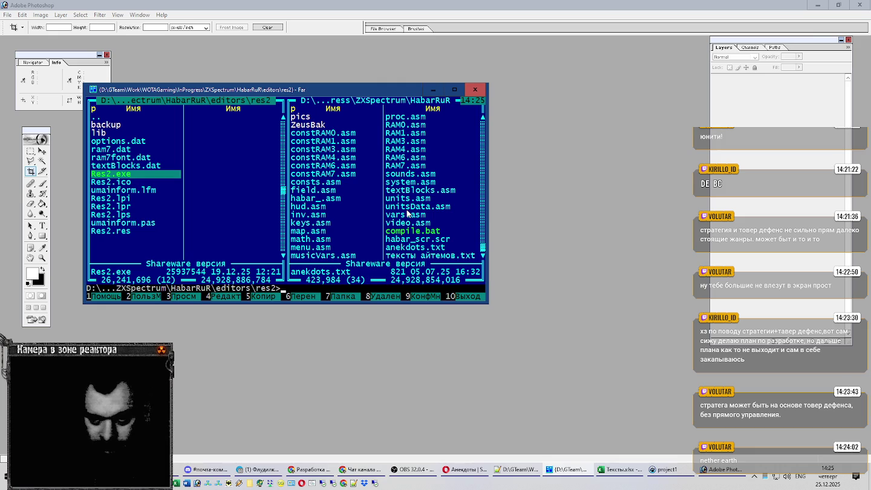
pyautogui.press('Tab')
pyautogui.press('Home')
pyautogui.press('Down')
pyautogui.press('Down')
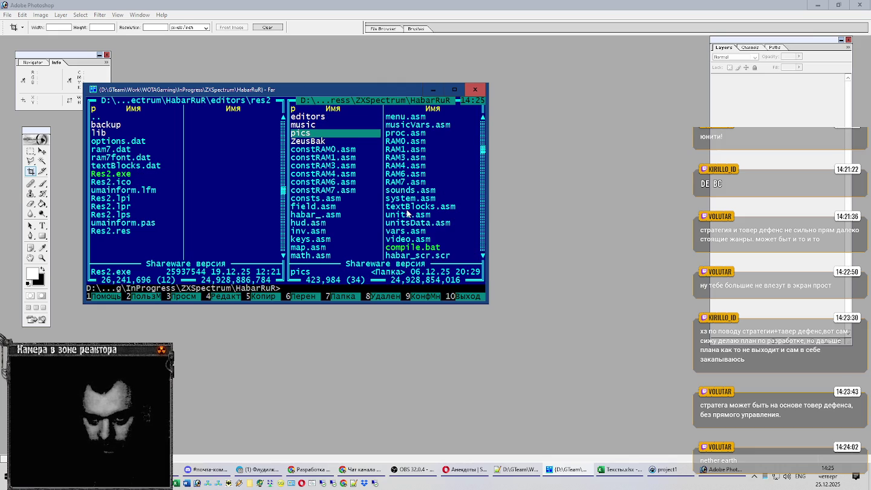
pyautogui.press('Return')
pyautogui.hotkey('shift', 'Return')
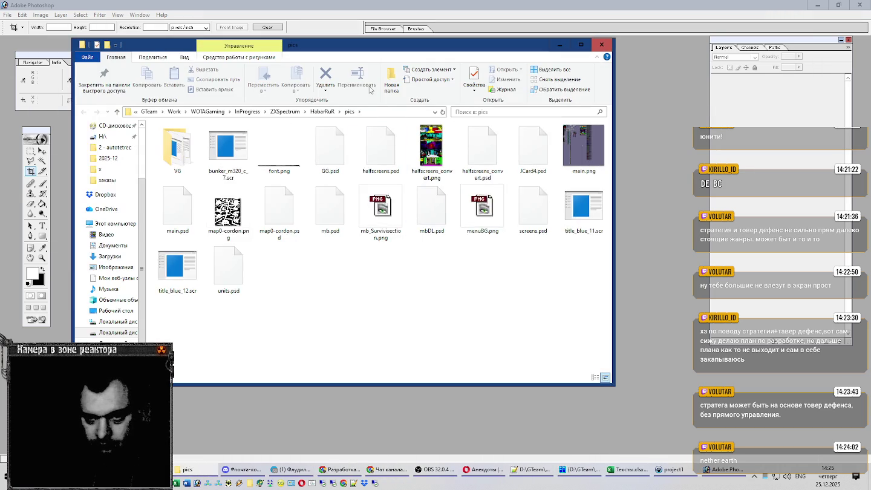
pyautogui.hotkey('alt', 'd')
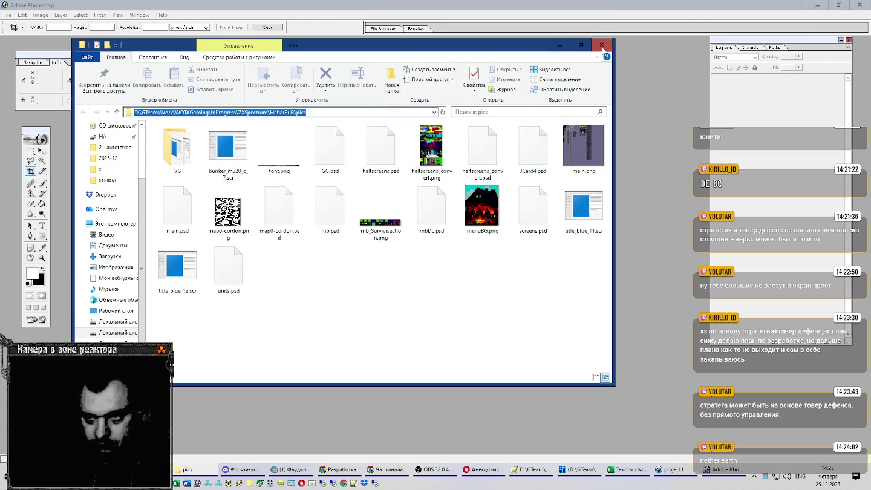
pyautogui.click(602, 45)
pyautogui.click(570, 104)
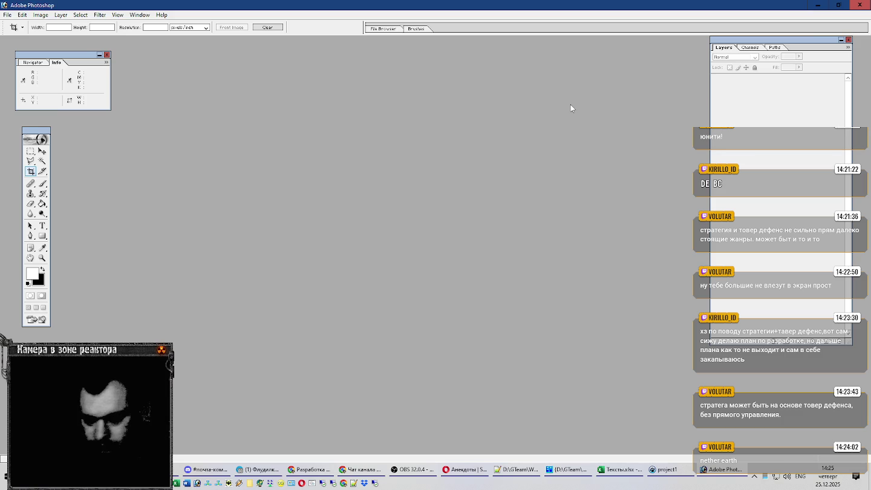
# Open main.psd from the pics folder in Photoshop and maximise its window
pyautogui.hotkey('ctrl', 'o')
pyautogui.hotkey('ctrl', 'v')
pyautogui.press('Return')
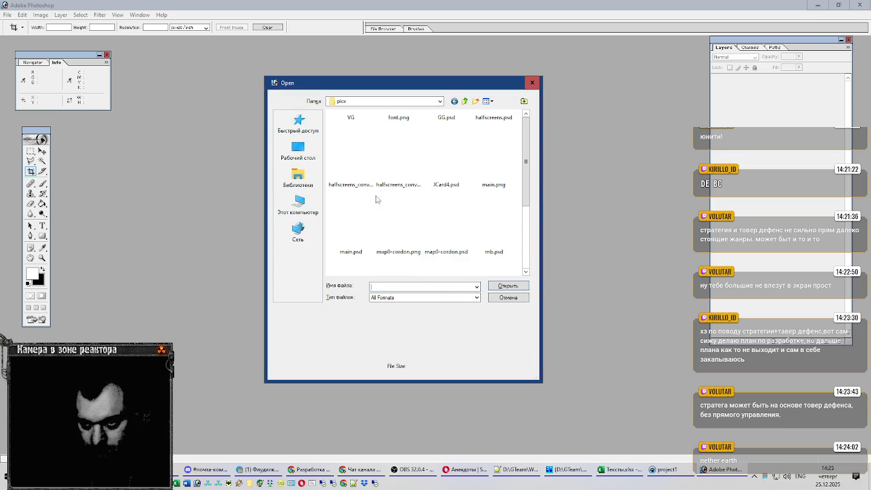
pyautogui.doubleClick(351, 243)
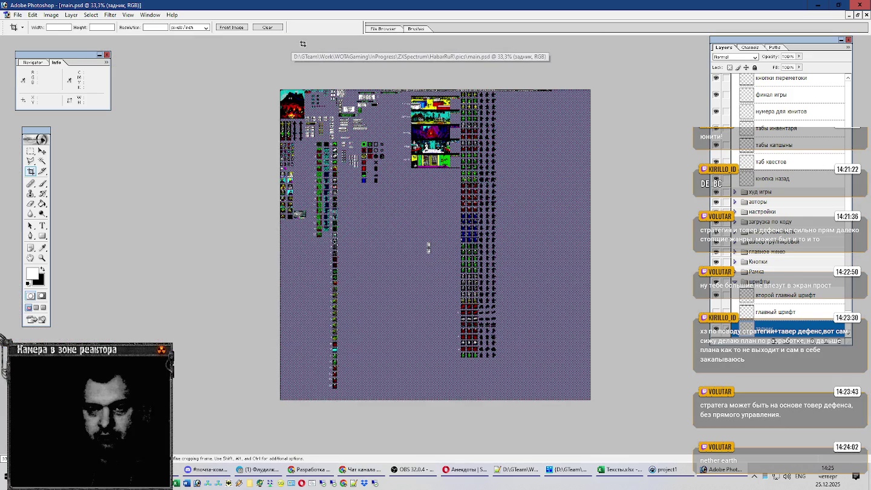
pyautogui.click(299, 45)
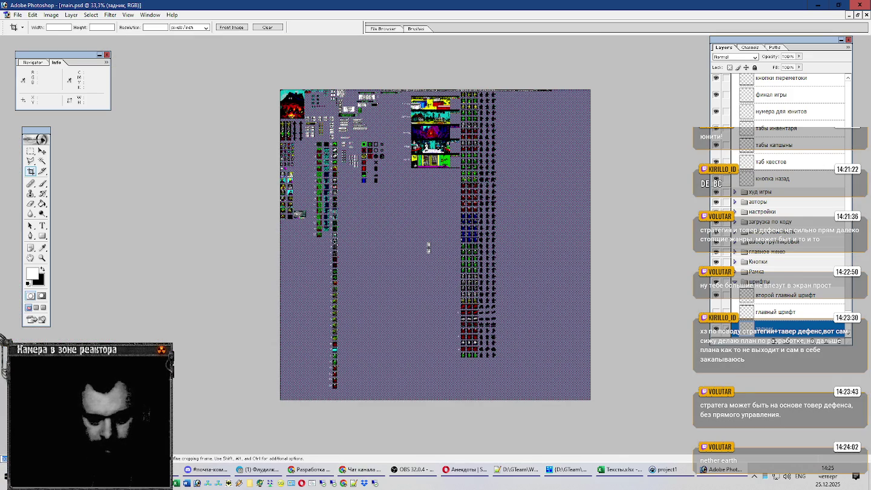
# Switch to the Rectangular Marquee tool on the main.psd sprite sheet
pyautogui.scroll(4, 335, 139)
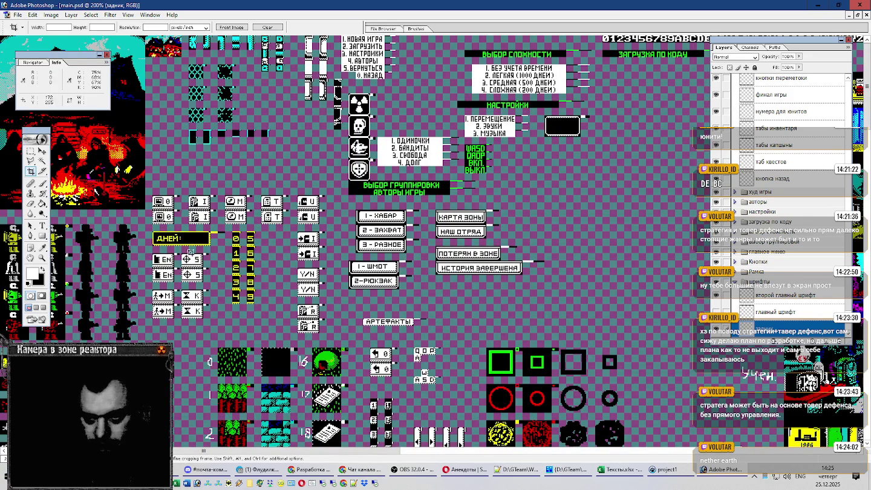
pyautogui.hotkey('alt', 'Tab')
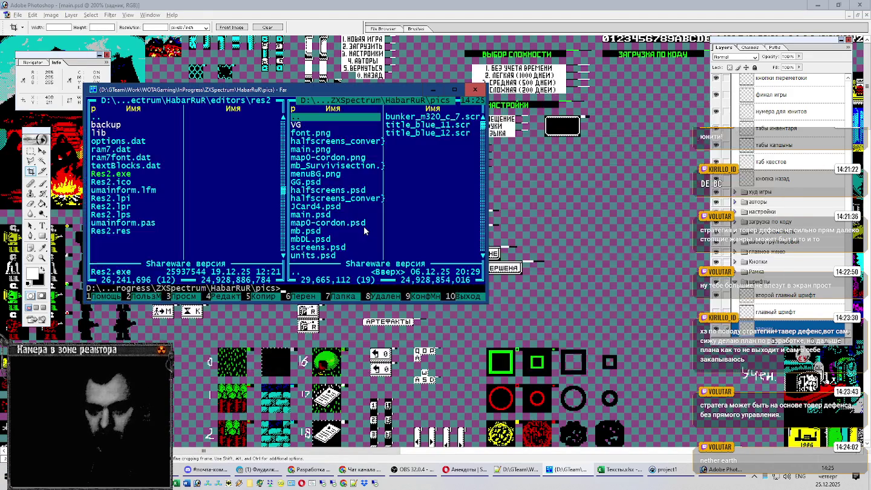
pyautogui.hotkey('alt', 'Tab')
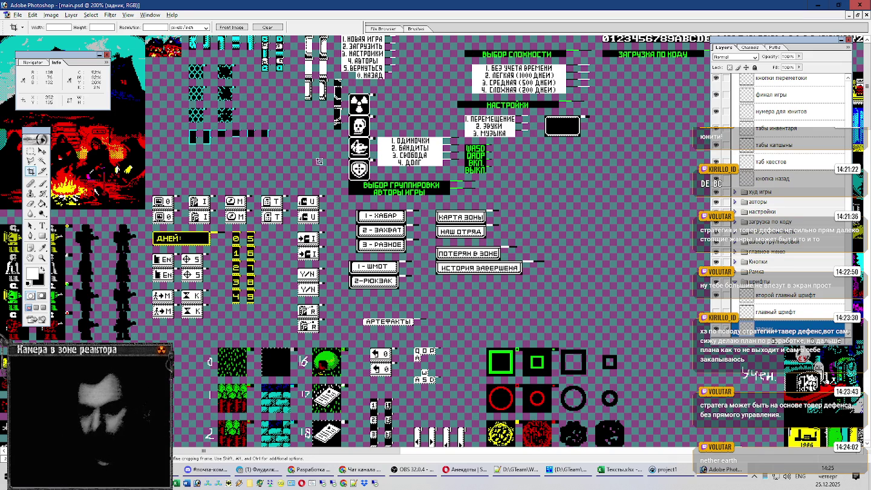
pyautogui.press('m')
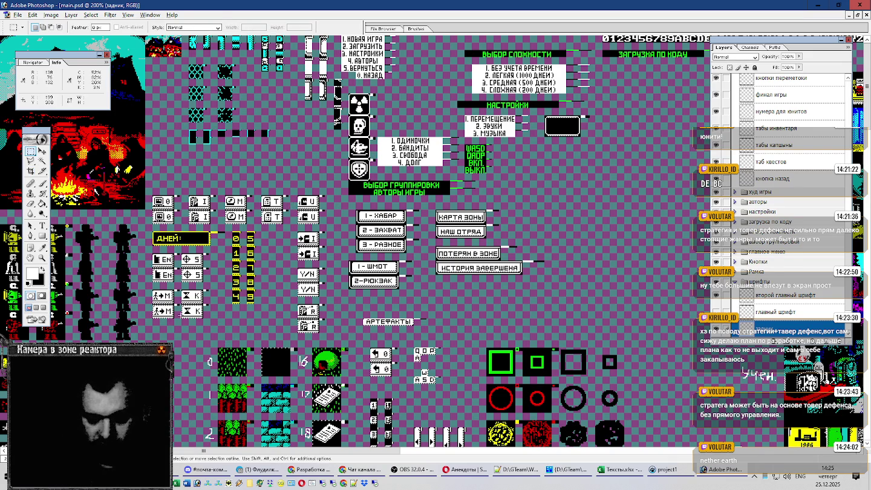
# Scroll through the sprite sheet and drag the toolbox aside to uncover hidden sprites
pyautogui.scroll(-2, 170, 357)
pyautogui.scroll(-2, 194, 329)
pyautogui.scroll(-2, 222, 301)
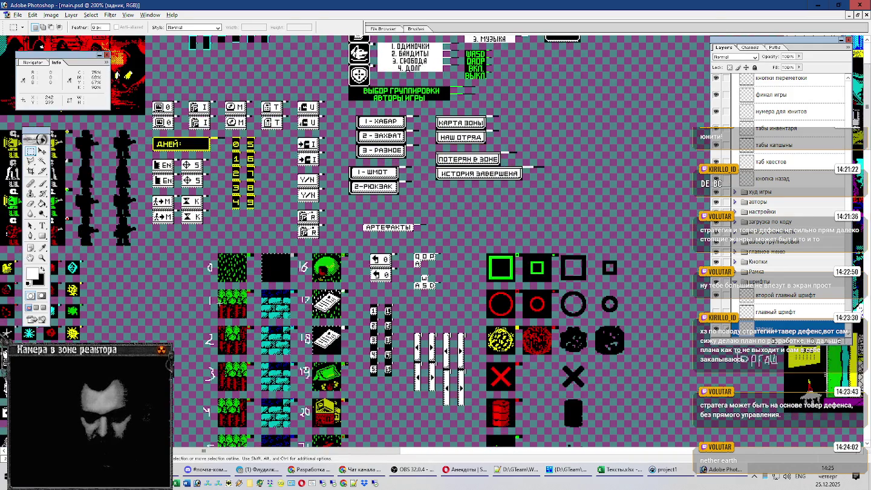
pyautogui.scroll(-4, 220, 302)
pyautogui.scroll(-3, 217, 308)
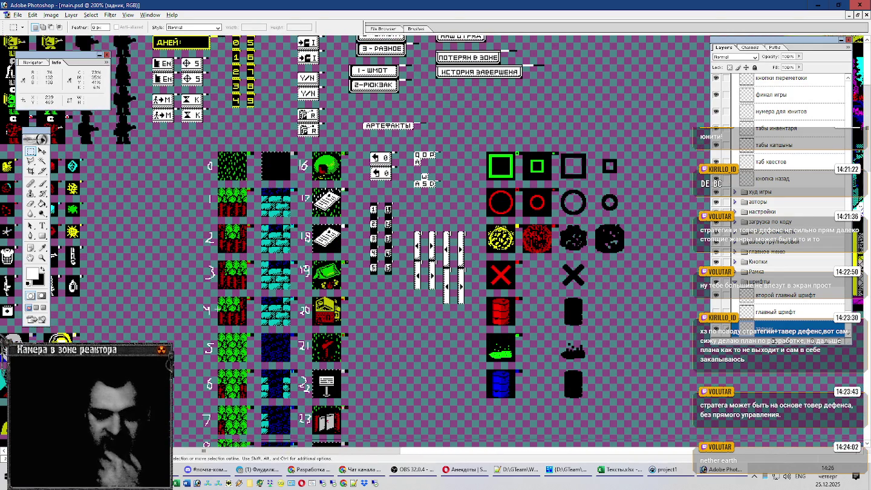
pyautogui.scroll(-1, 218, 308)
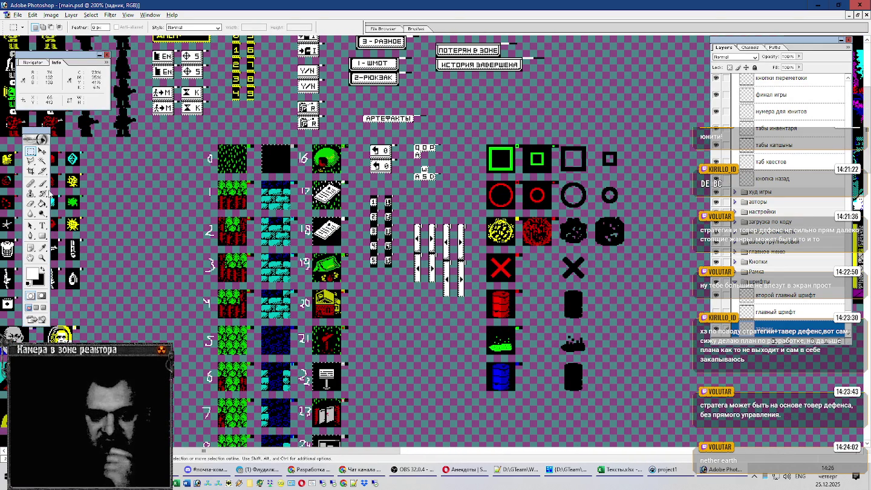
pyautogui.click(43, 139)
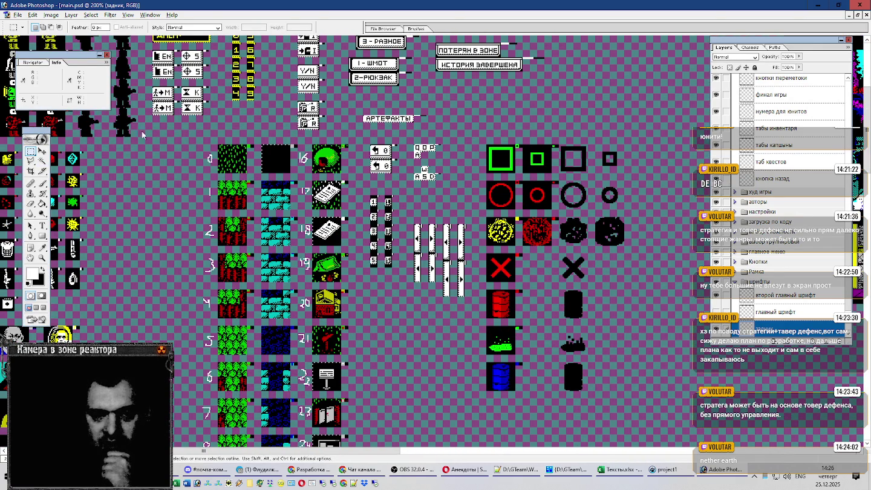
pyautogui.moveTo(127, 133); pyautogui.dragTo(173, 133)
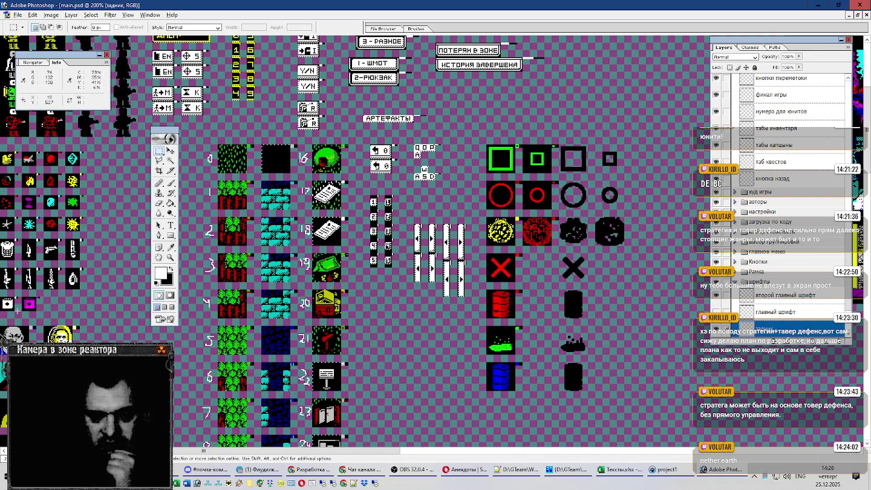
pyautogui.scroll(3, 36, 297)
pyautogui.scroll(3, 49, 291)
pyautogui.scroll(3, 63, 282)
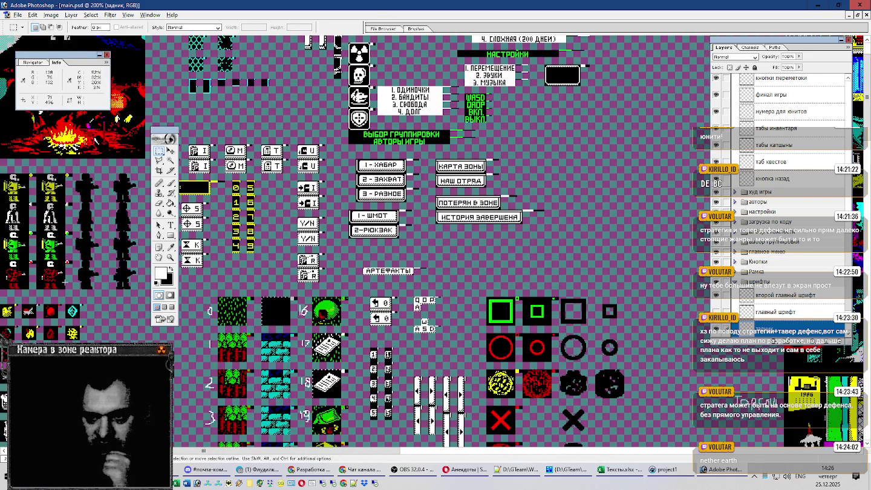
pyautogui.scroll(3, 63, 282)
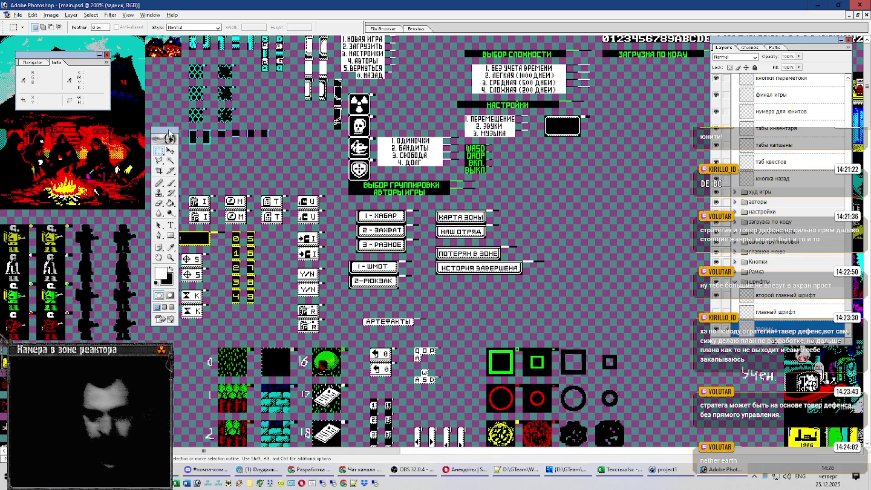
pyautogui.moveTo(35, 138); pyautogui.dragTo(36, 139)
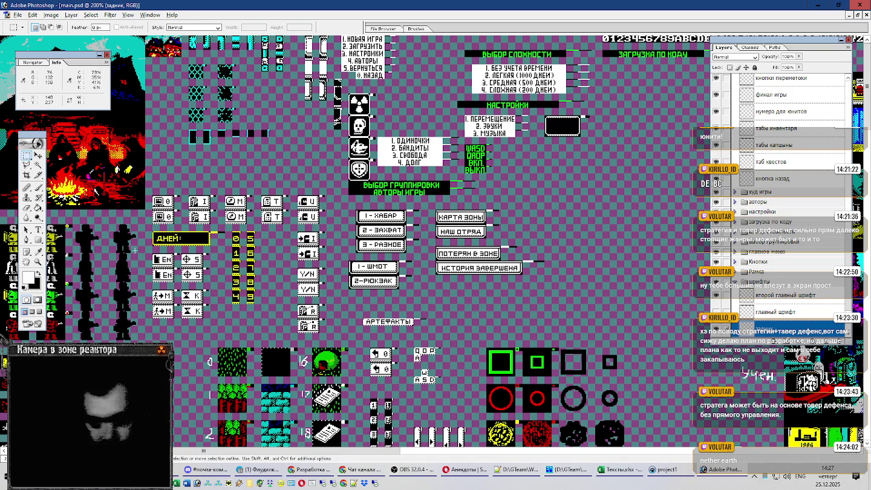
pyautogui.scroll(-10, 134, 249)
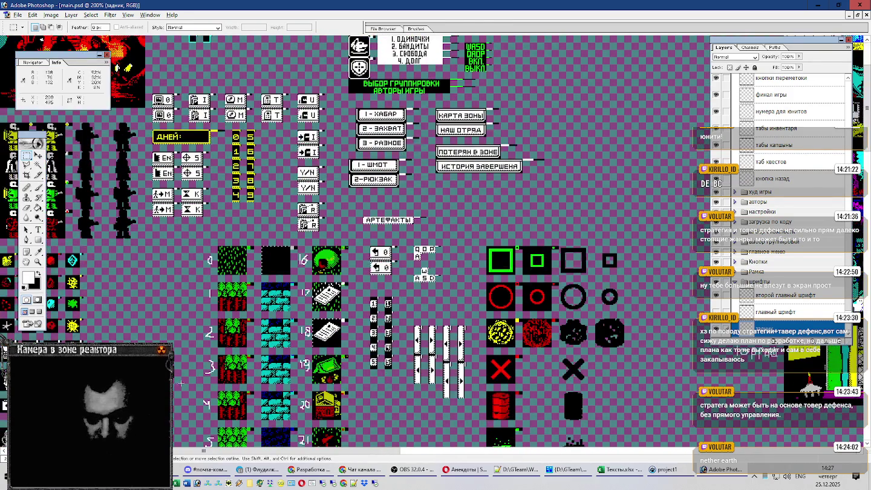
# Zoom main.psd to 400%, then open screens.psd from the pics folder
pyautogui.scroll(2, 121, 335)
pyautogui.scroll(3, 122, 335)
pyautogui.scroll(3, 122, 334)
pyautogui.scroll(3, 122, 336)
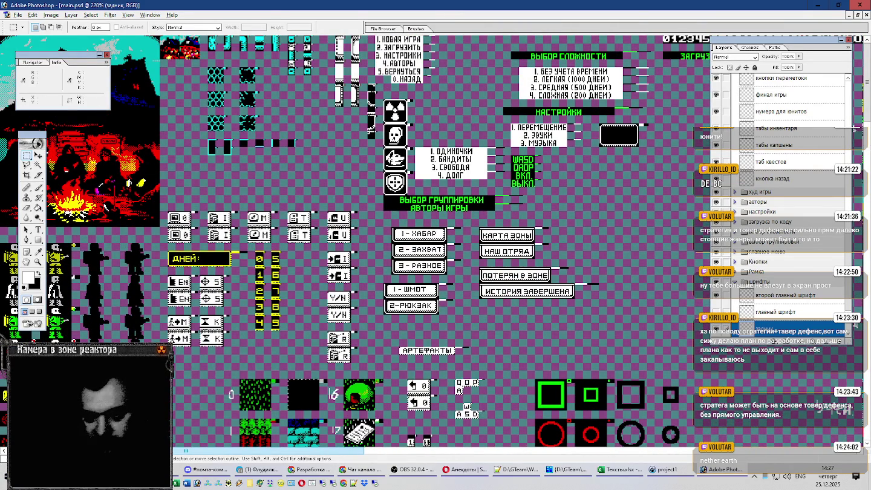
pyautogui.hotkey('ctrl', '+')
pyautogui.hotkey('ctrl', '+')
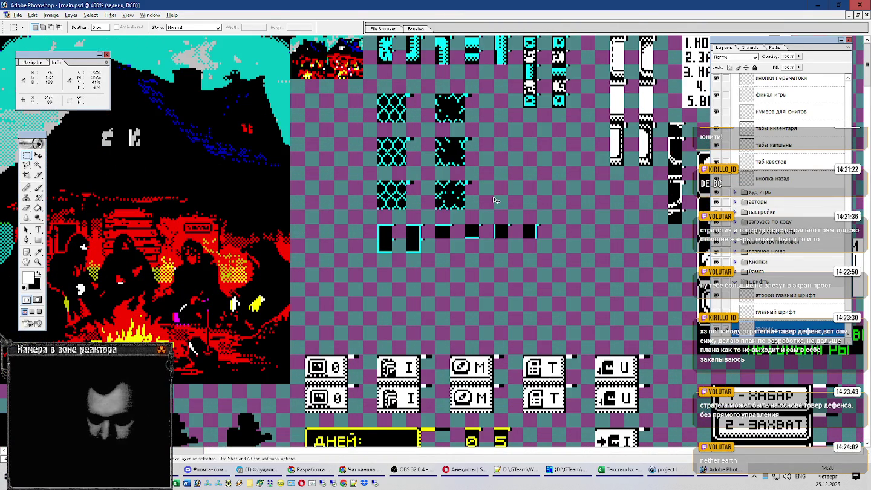
pyautogui.hotkey('ctrl', 'o')
pyautogui.scroll(-3, 468, 149)
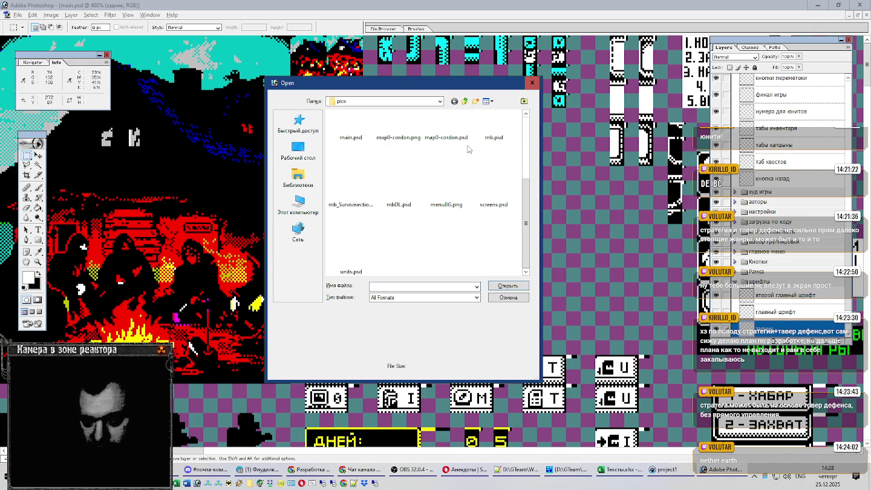
pyautogui.doubleClick(493, 201)
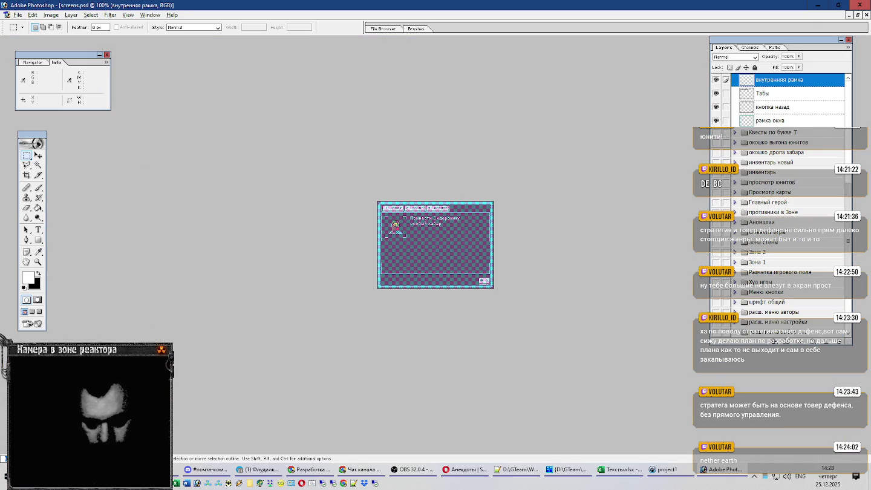
# Zoom screens.psd to 400% and check the Квесты выскакивающие and Обложка + заставка groups, leaving both hidden
pyautogui.hotkey('ctrl', '+')
pyautogui.hotkey('ctrl', '+')
pyautogui.hotkey('ctrl', '+')
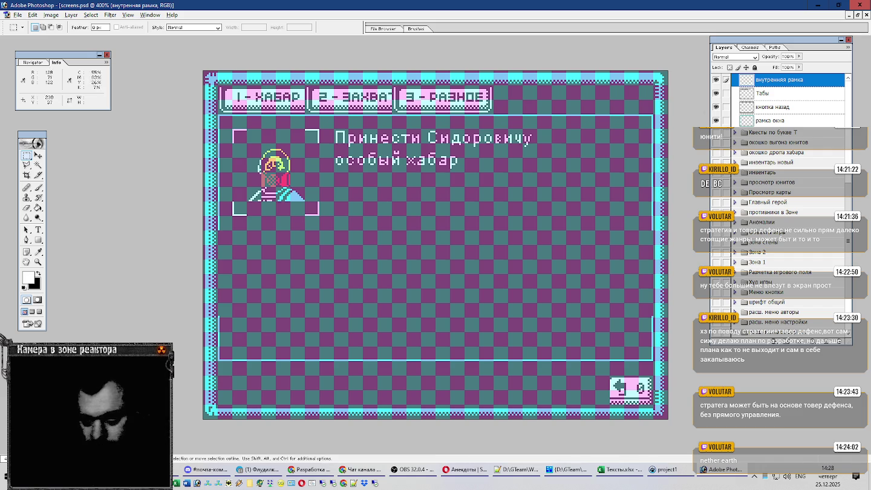
pyautogui.scroll(4, 808, 122)
pyautogui.scroll(3, 809, 121)
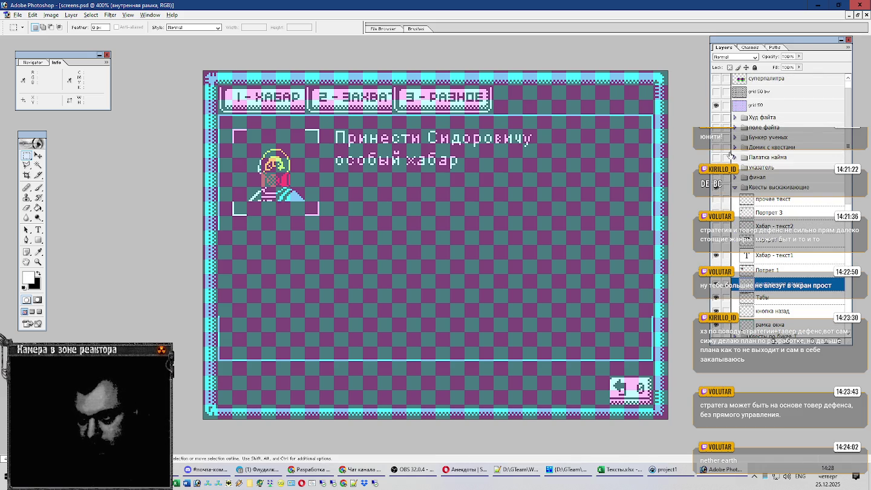
pyautogui.click(715, 188)
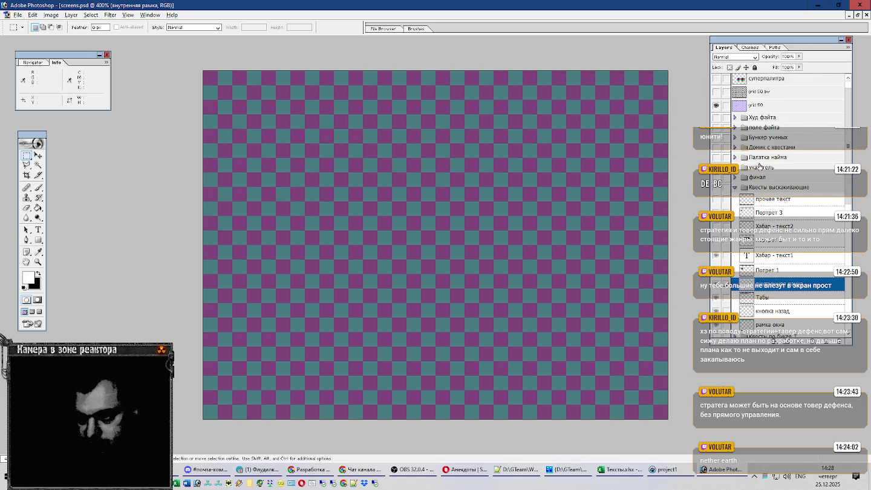
pyautogui.click(715, 188)
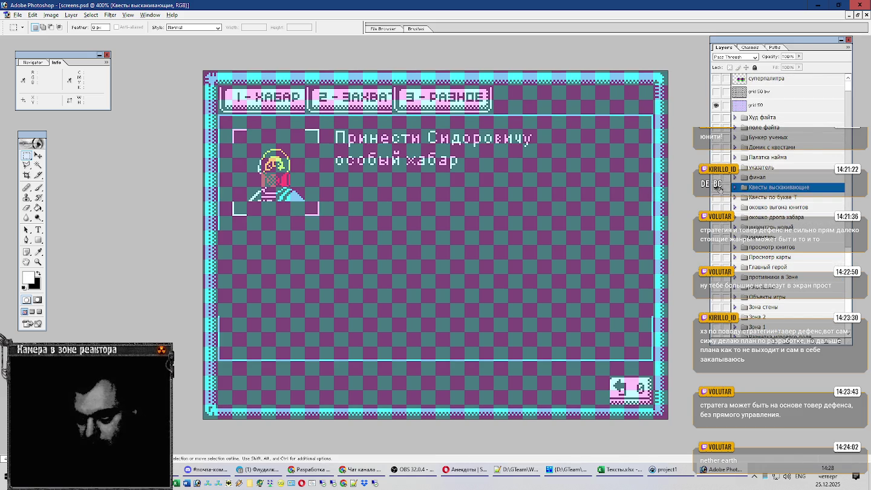
pyautogui.click(715, 187)
pyautogui.scroll(-1, 792, 201)
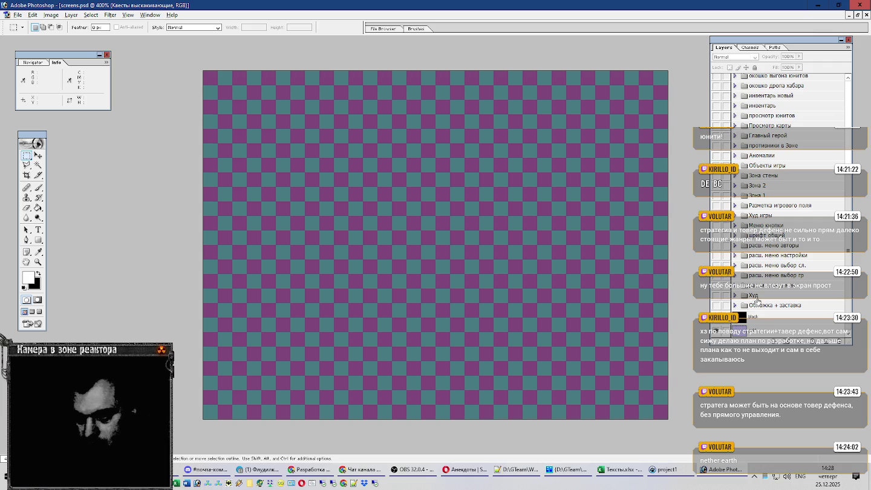
pyautogui.click(765, 307)
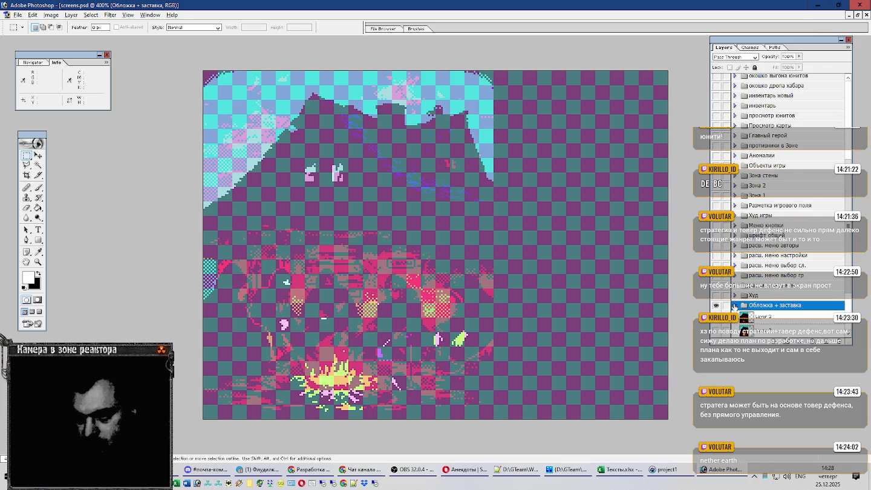
pyautogui.click(735, 306)
pyautogui.scroll(-2, 729, 260)
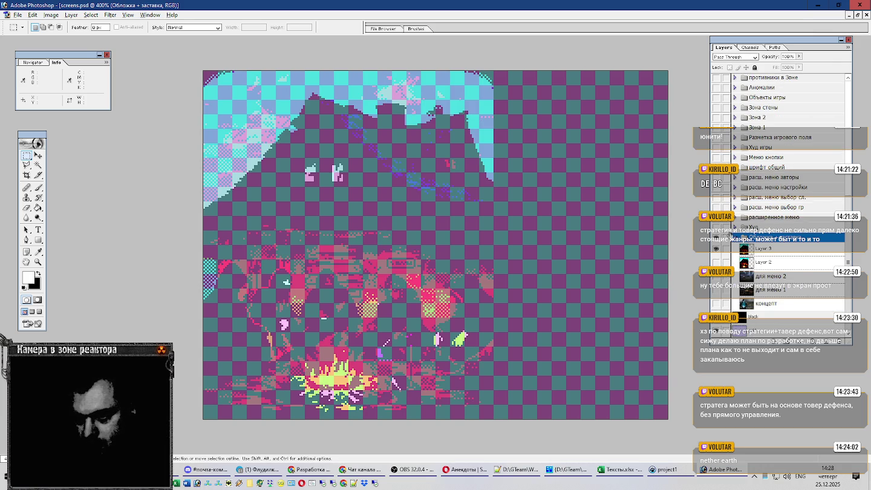
pyautogui.click(734, 237)
pyautogui.click(716, 306)
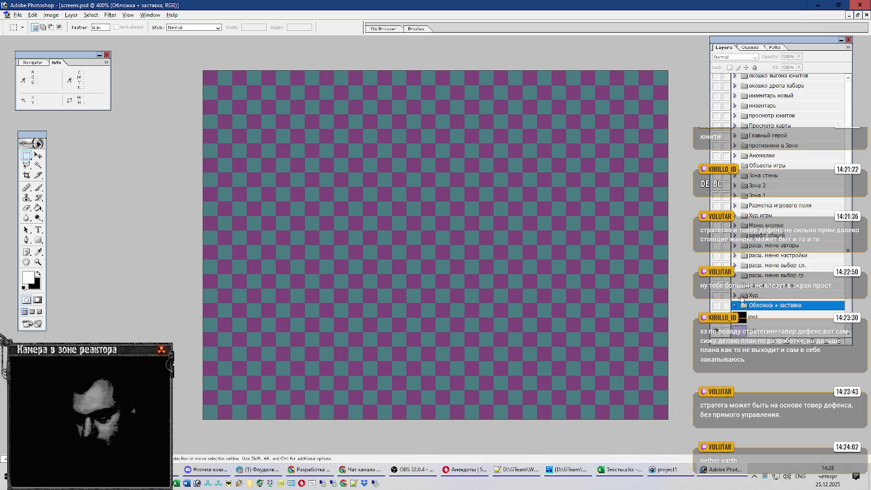
# Toggle the Худ group, hide the сетка задняя grid, and select расш. меню выбор гр
pyautogui.click(716, 296)
pyautogui.click(735, 295)
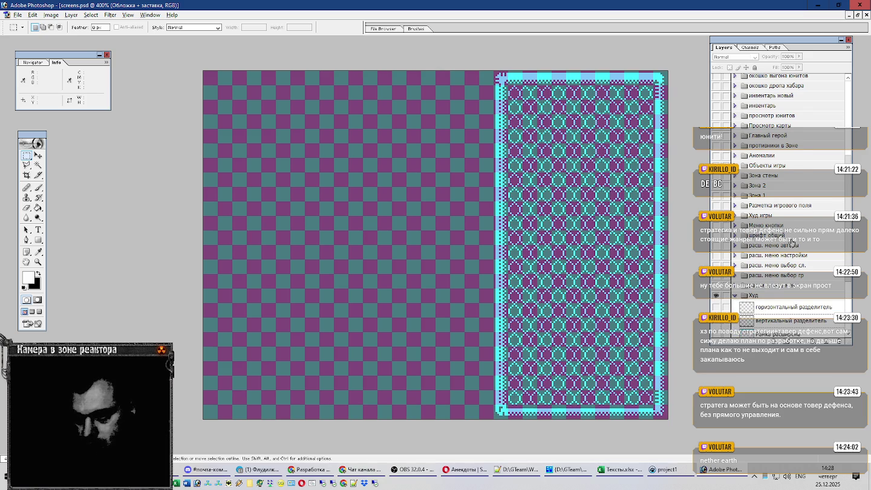
pyautogui.scroll(-3, 791, 244)
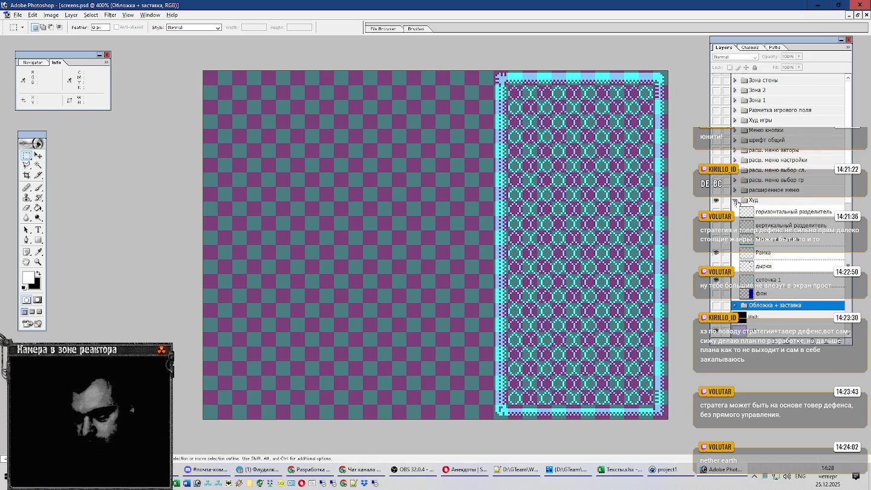
pyautogui.click(735, 200)
pyautogui.click(716, 296)
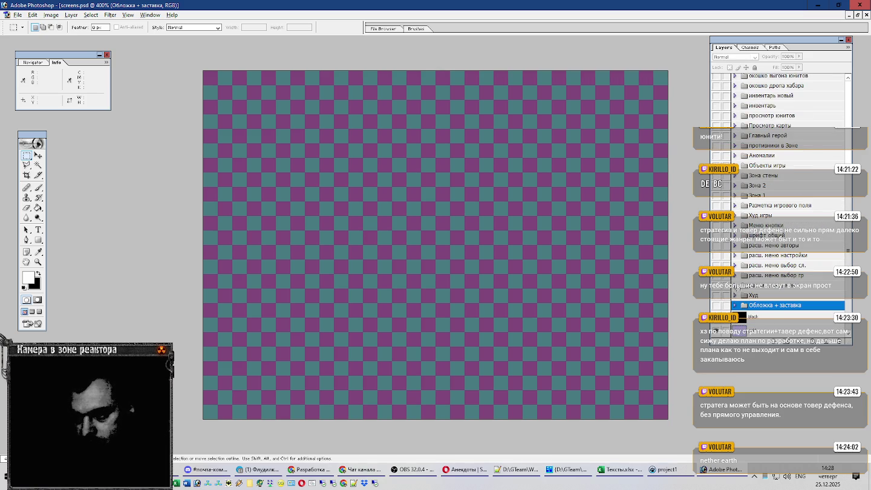
pyautogui.click(716, 292)
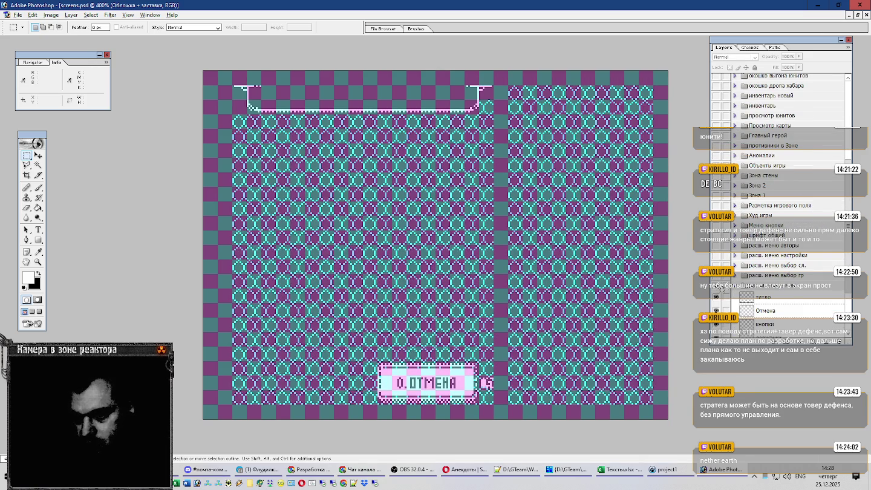
pyautogui.scroll(-3, 719, 289)
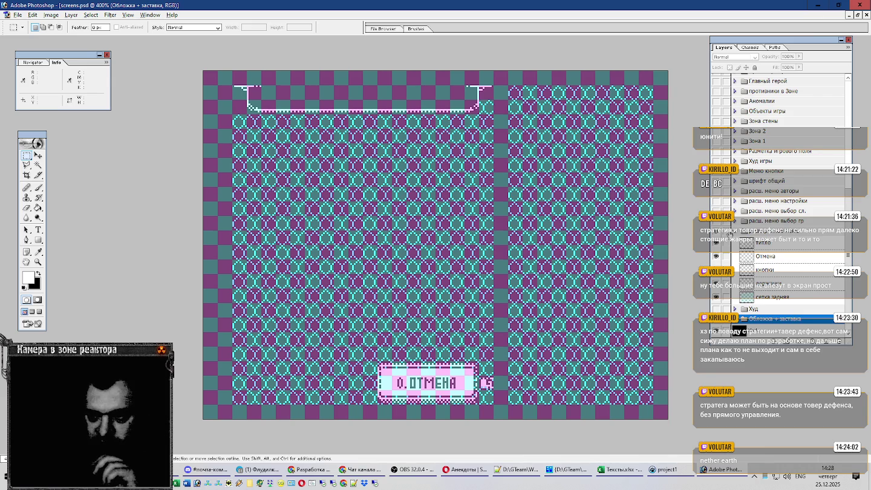
pyautogui.scroll(3, 771, 215)
pyautogui.click(715, 281)
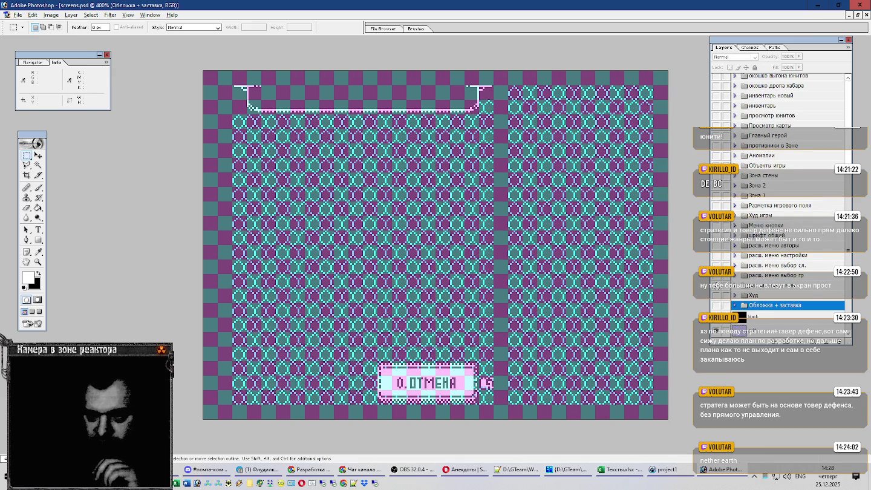
pyautogui.click(802, 277)
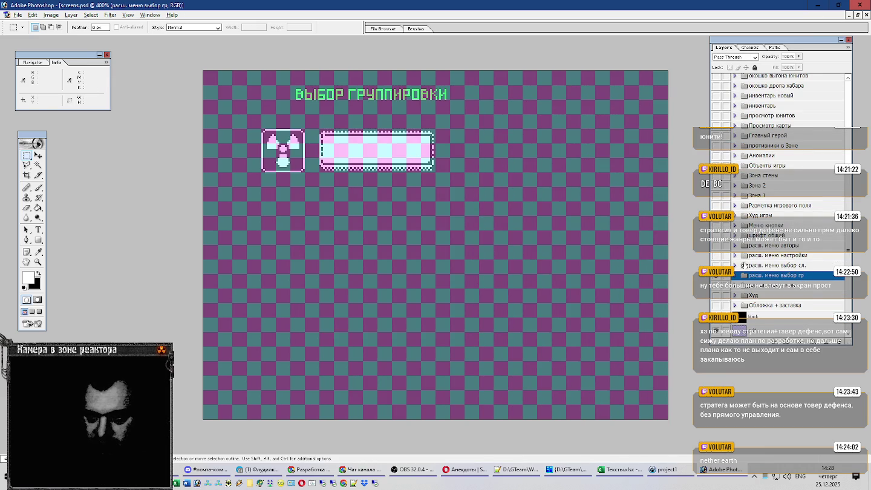
# Show the расш. меню настройки settings screen and marquee-select its top menu rows
pyautogui.click(716, 276)
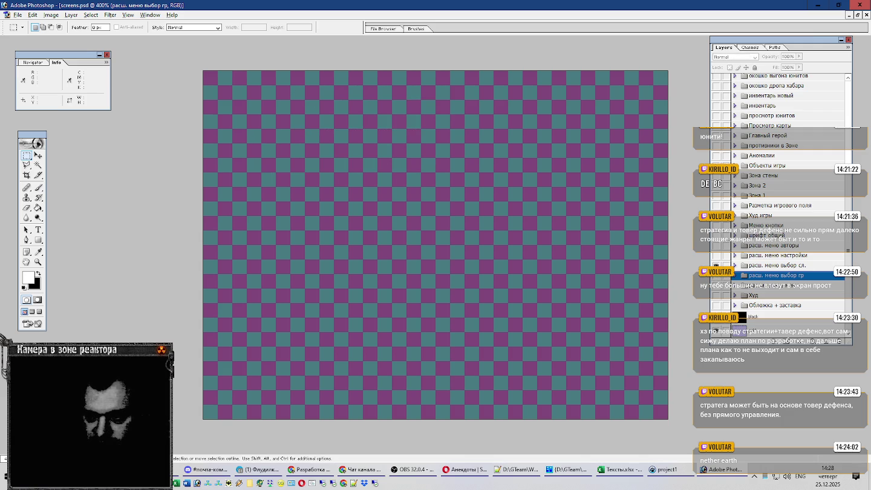
pyautogui.click(716, 266)
pyautogui.click(716, 255)
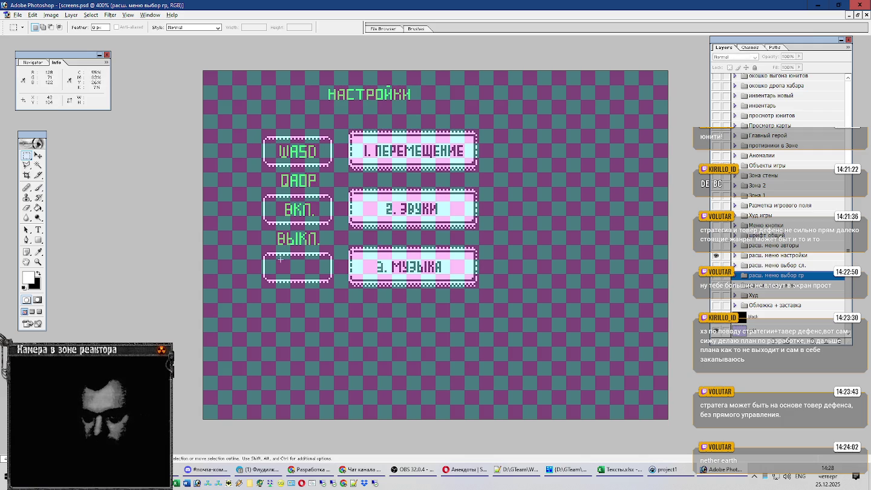
pyautogui.moveTo(237, 121); pyautogui.dragTo(523, 180)
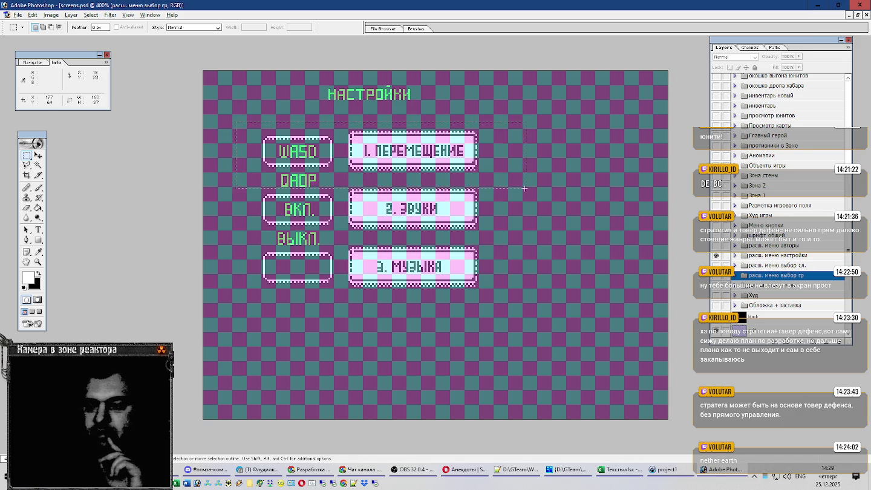
pyautogui.moveTo(525, 188); pyautogui.dragTo(525, 188)
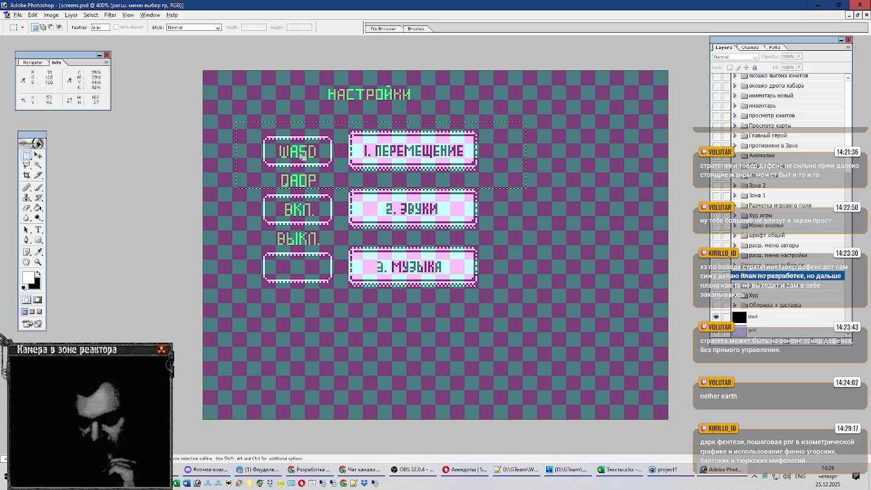
# Deselect, hide the settings menu, and briefly preview внутренняя рамка and шрифт общий
pyautogui.click(302, 157)
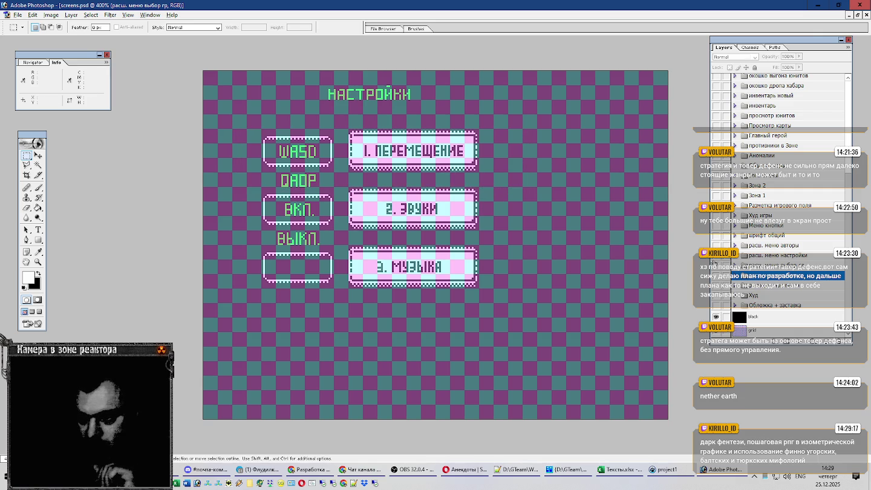
pyautogui.click(715, 254)
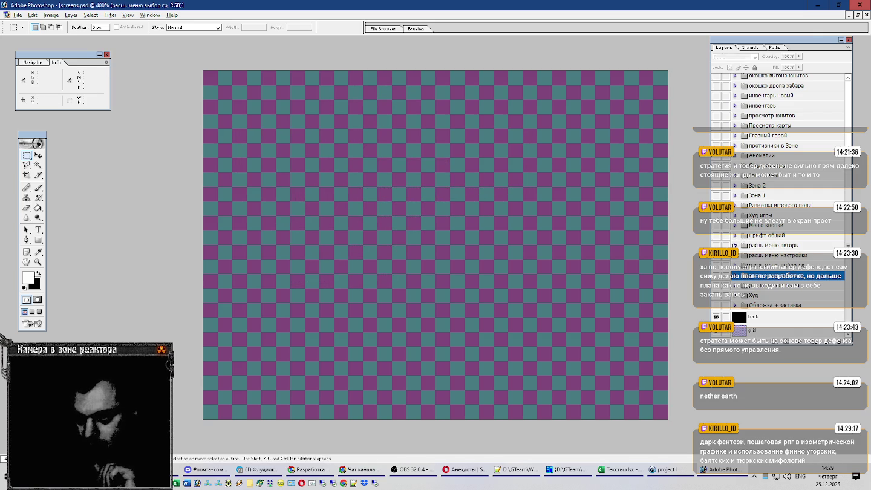
pyautogui.click(735, 245)
pyautogui.click(716, 257)
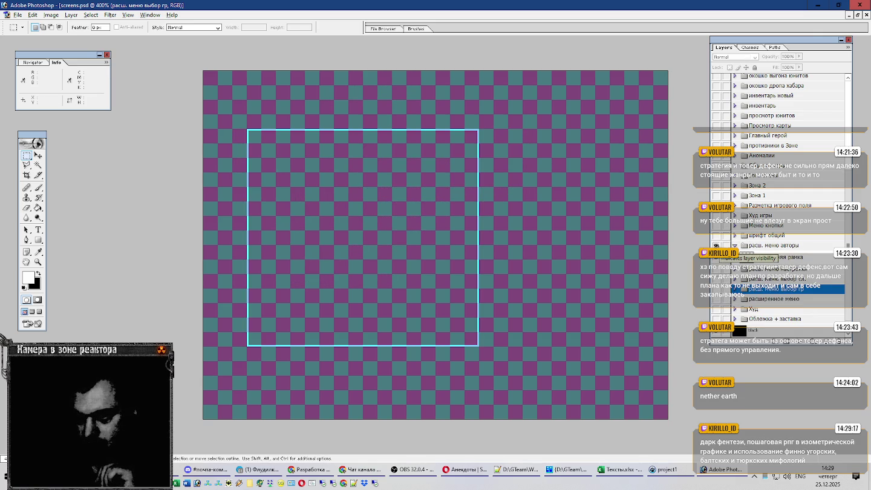
pyautogui.click(716, 257)
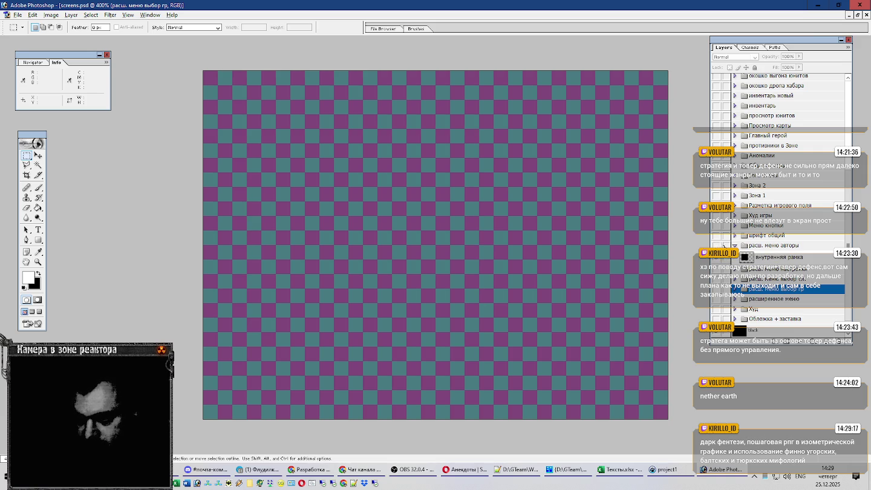
pyautogui.click(735, 245)
pyautogui.click(716, 236)
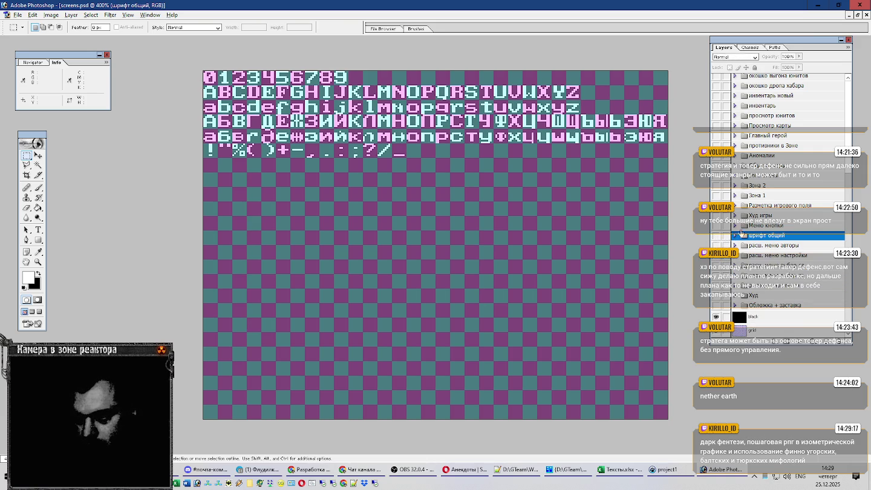
pyautogui.click(716, 236)
# Hide Меню кнопки and show the Худ игры HUD bar with its ДНЕЙ 200 counter
pyautogui.click(751, 226)
pyautogui.click(716, 227)
pyautogui.click(756, 215)
pyautogui.click(715, 215)
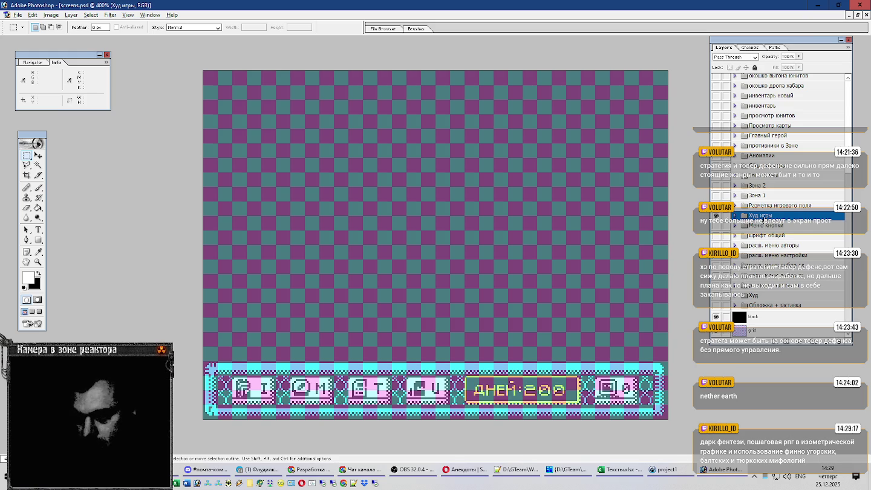
pyautogui.hotkey('alt', 'Tab')
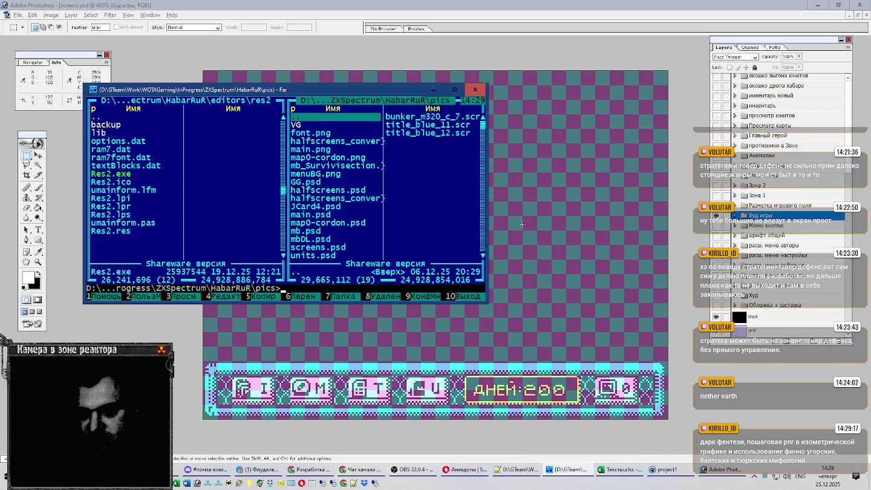
pyautogui.hotkey('alt', 'Tab')
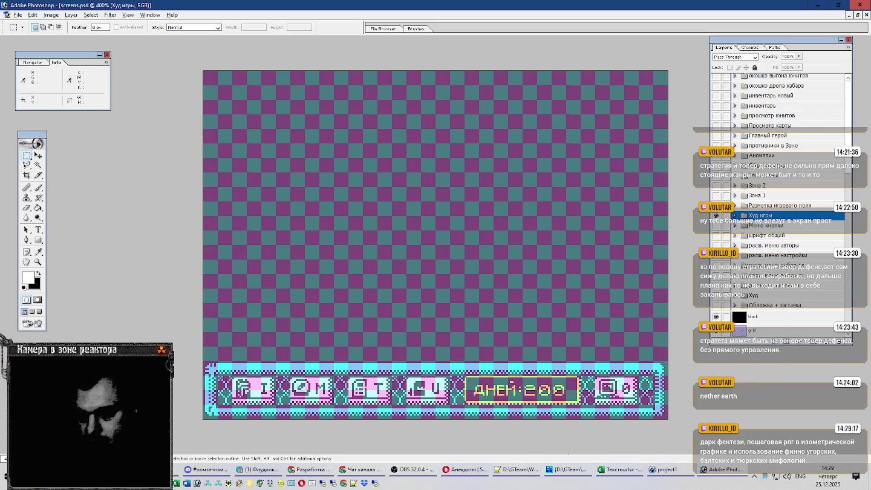
pyautogui.moveTo(619, 469)
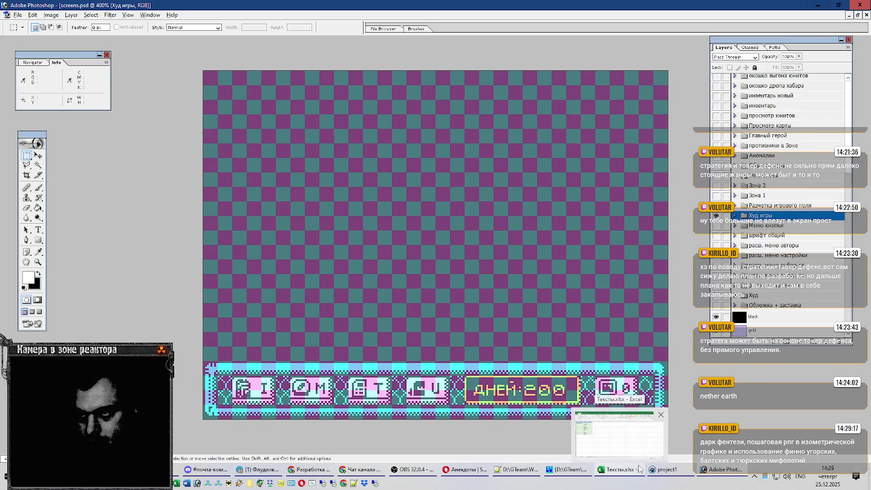
# Flip through the Тексты.xlsx sheets, then hide the Худ игры HUD layer in Photoshop
pyautogui.click(639, 467)
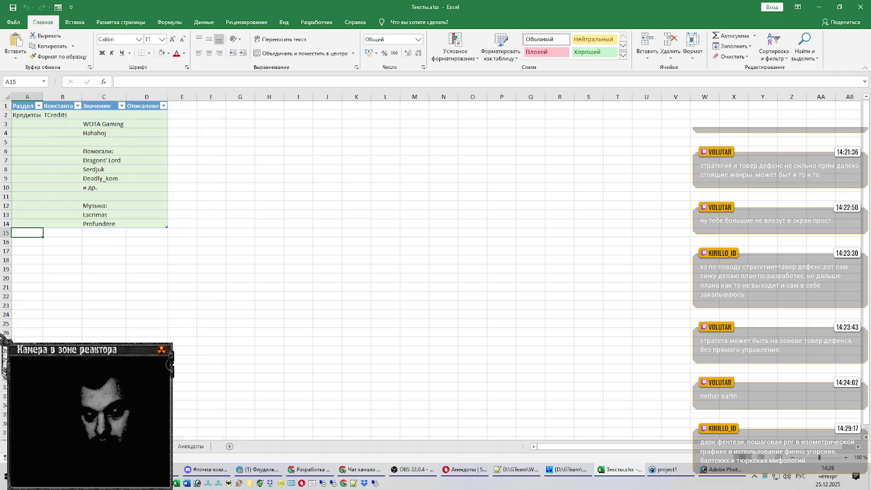
pyautogui.hotkey('ctrl', 'pagedown')
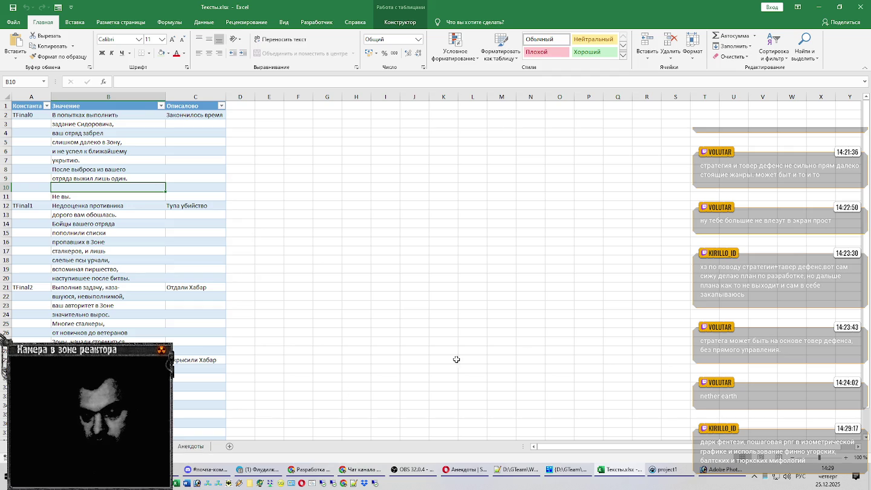
pyautogui.hotkey('alt', 'Tab')
pyautogui.click(716, 216)
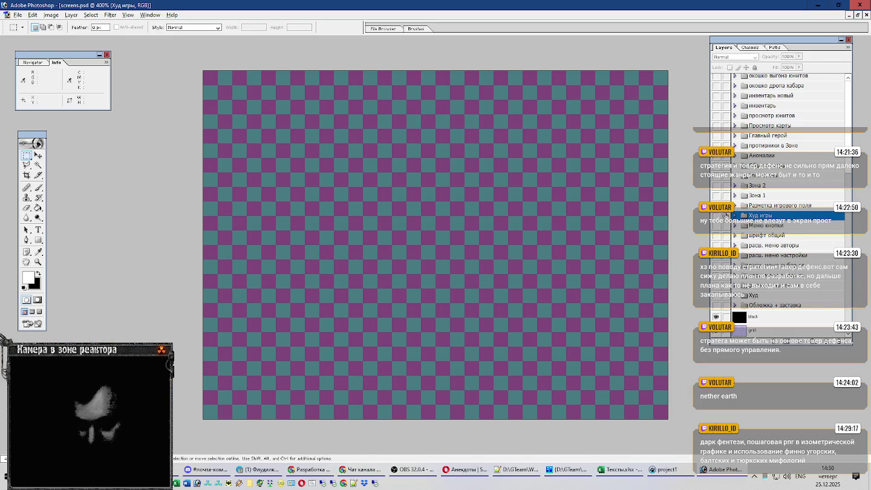
# Show the Просмотр карты zone-map screen and measure its КАРТА ЗОНЫ! title and bottom strip
pyautogui.click(758, 207)
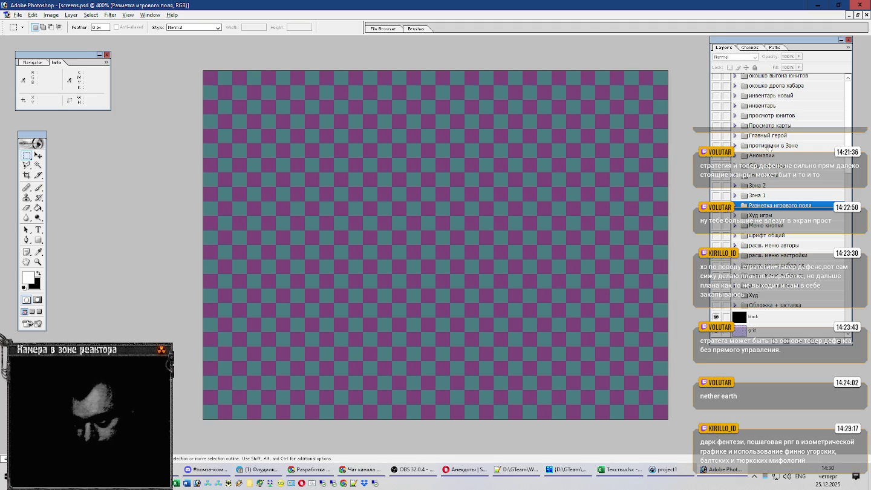
pyautogui.click(774, 126)
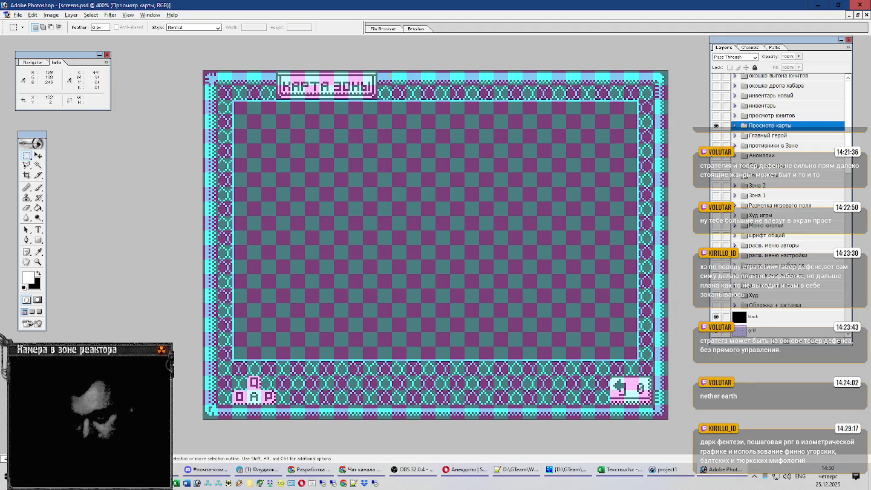
pyautogui.moveTo(392, 75); pyautogui.dragTo(537, 96)
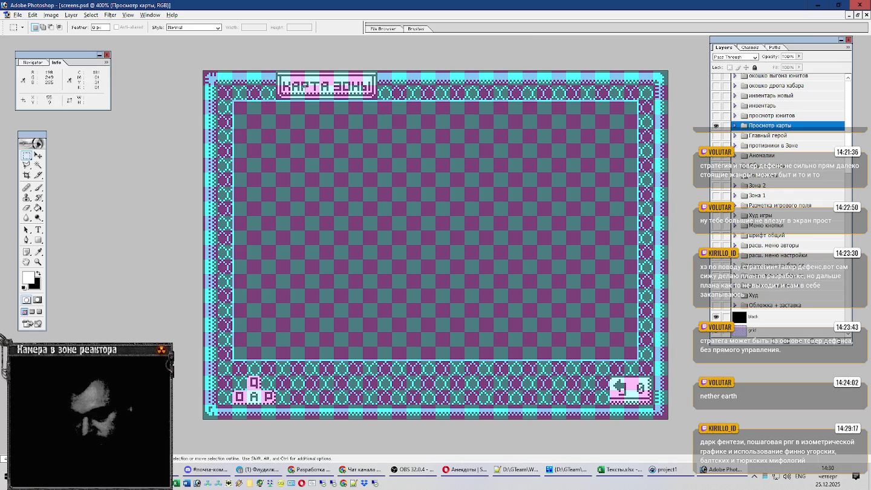
pyautogui.moveTo(312, 365); pyautogui.dragTo(592, 377)
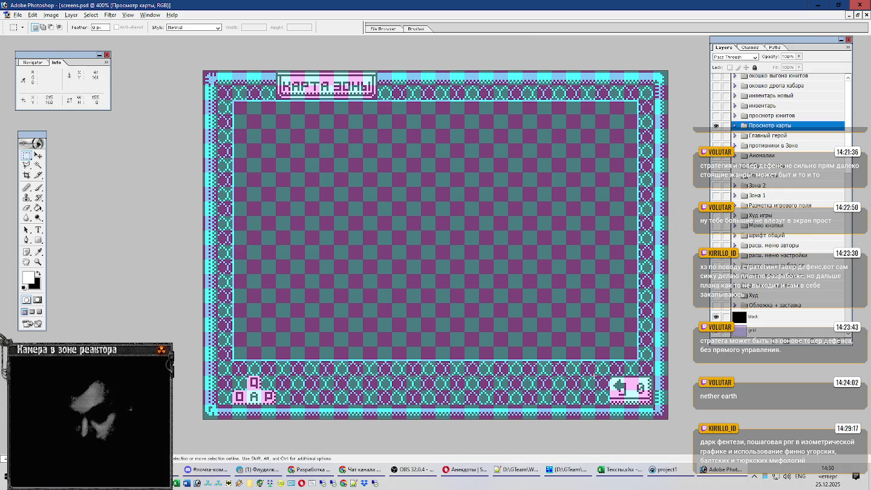
pyautogui.click(618, 470)
# Add a new worksheet named Названия локаций
pyautogui.click(191, 446)
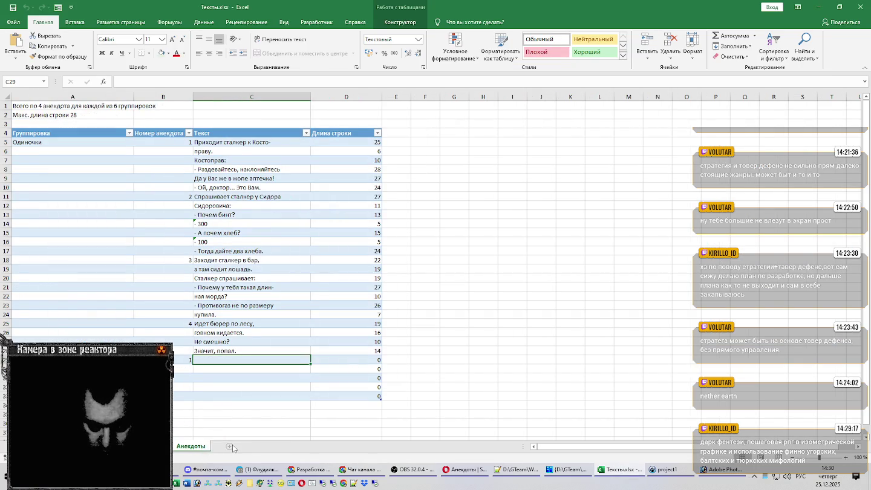
pyautogui.click(230, 447)
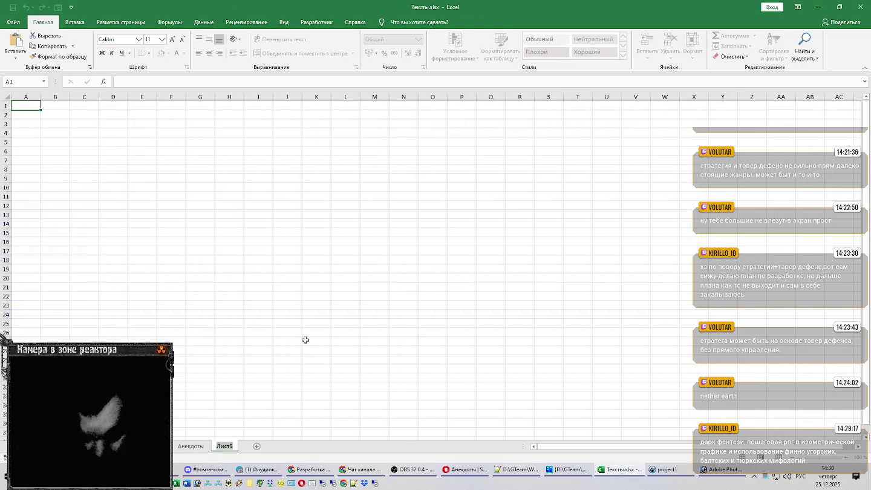
pyautogui.write('Назв')
pyautogui.write('ани')
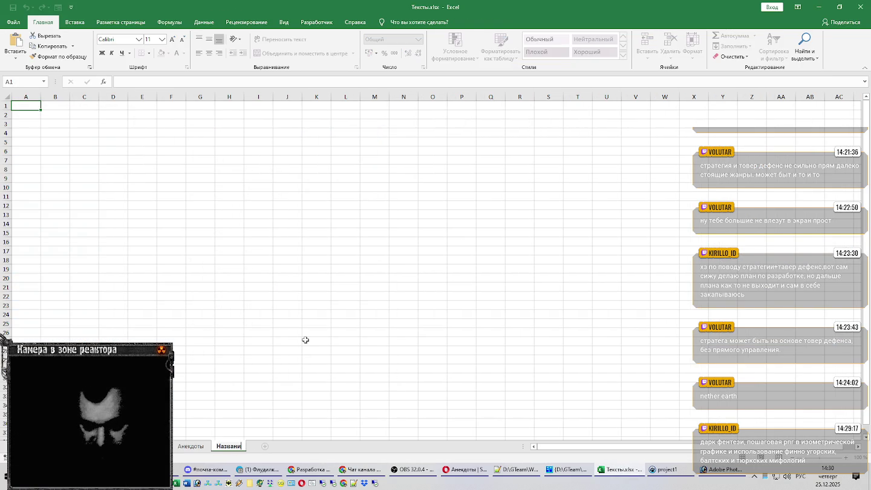
pyautogui.write('я локаций')
pyautogui.press('Return')
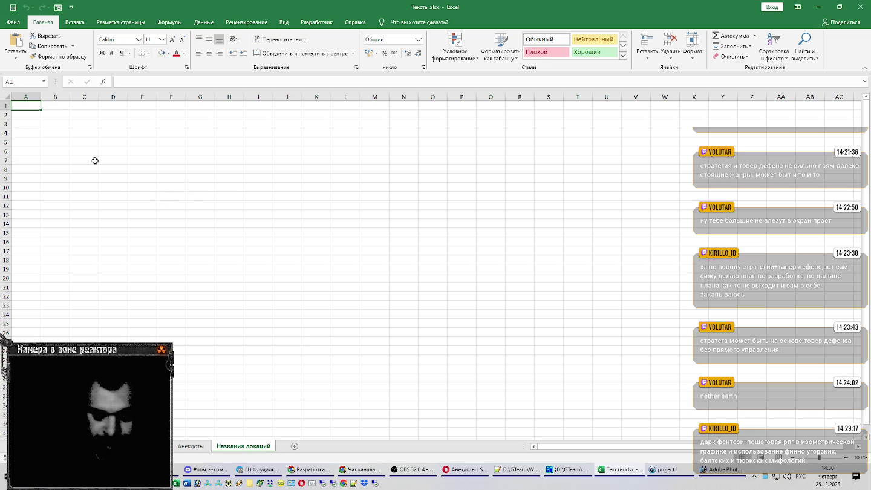
# Copy the Константа/Значение header and TSpace row from another sheet onto Названия локаций
pyautogui.click(138, 446)
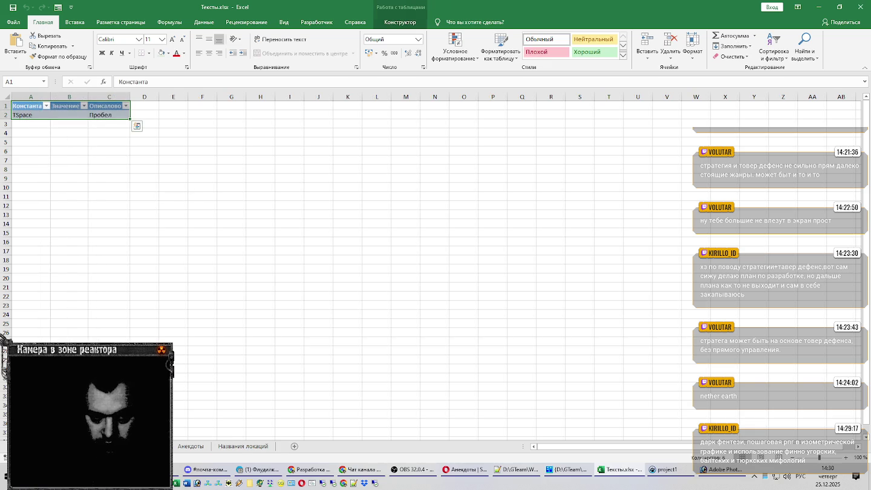
pyautogui.click(44, 109)
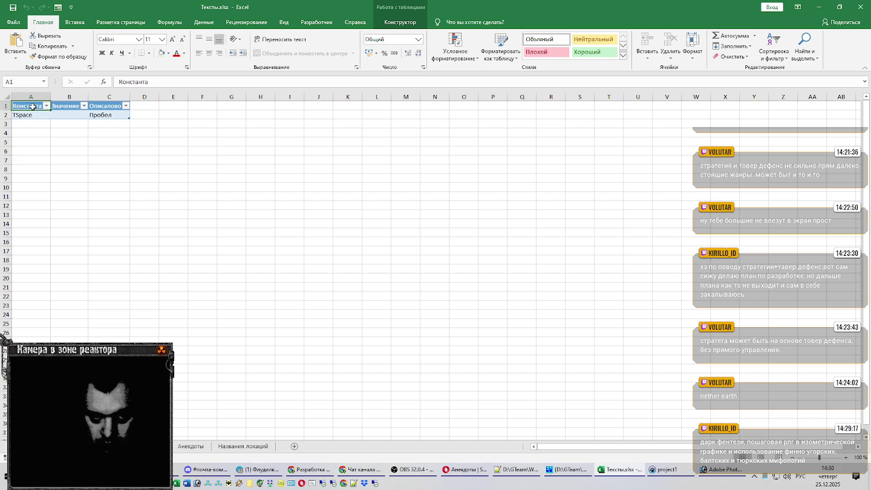
pyautogui.moveTo(33, 106); pyautogui.dragTo(67, 116)
pyautogui.hotkey('ctrl', 'c')
pyautogui.click(239, 448)
pyautogui.hotkey('ctrl', 'v')
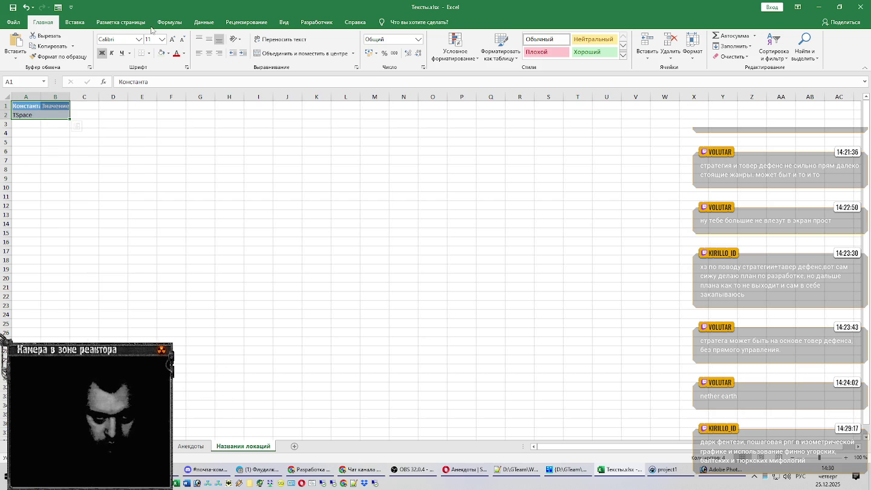
pyautogui.press('Escape')
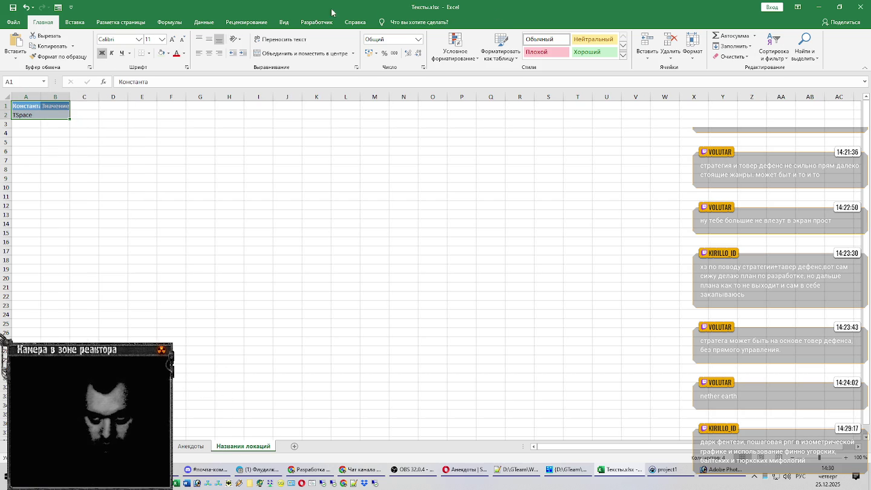
# Convert the pasted range into a table with headers
pyautogui.hotkey('ctrl', 't')
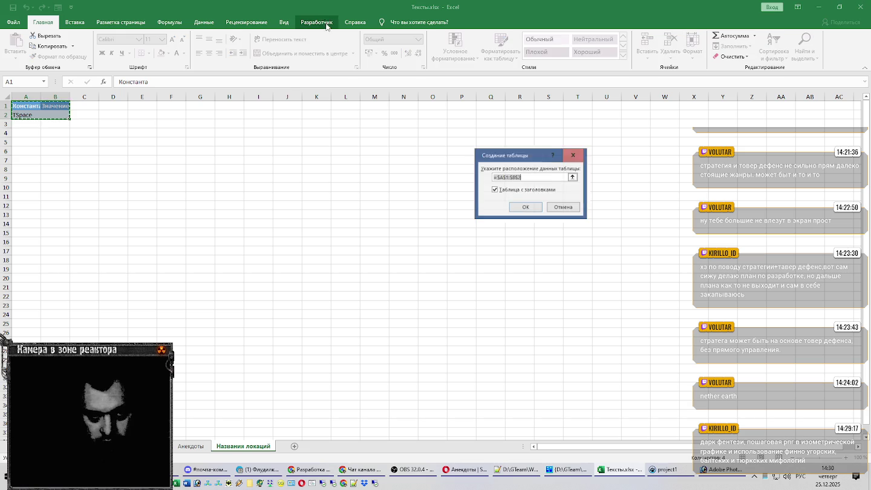
pyautogui.click(523, 205)
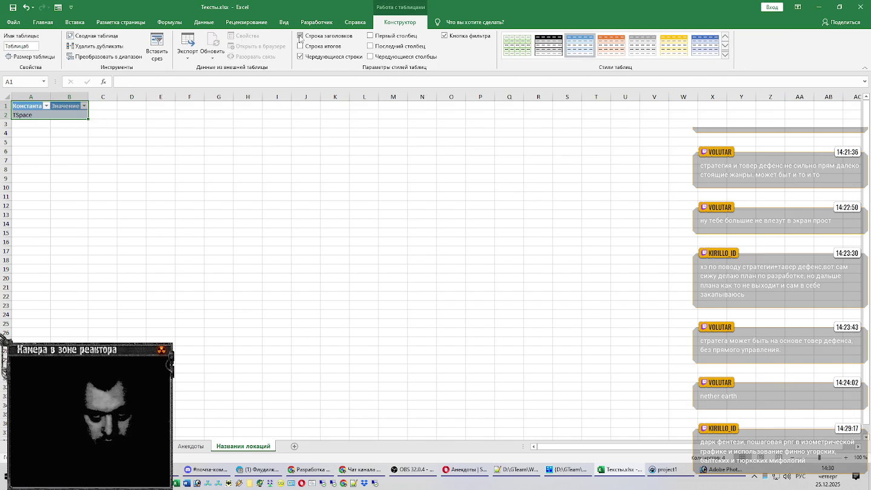
pyautogui.click(25, 46)
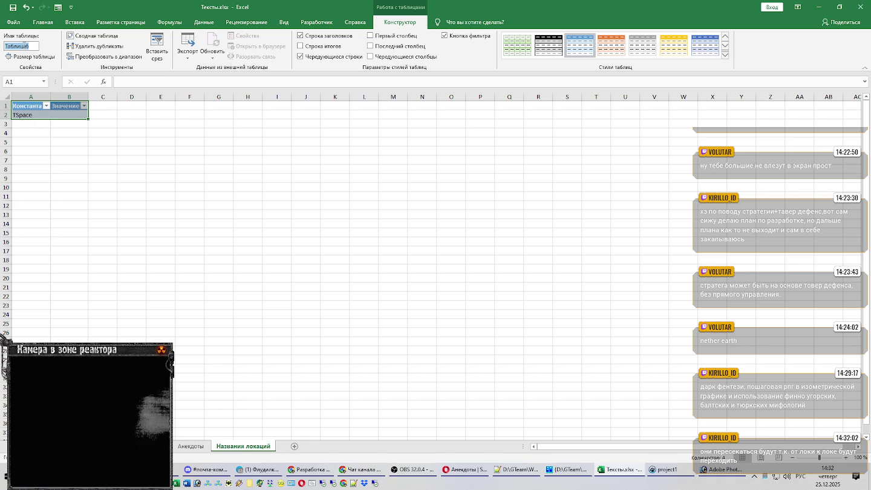
# Auto-fit columns A and B of the table to their contents
pyautogui.click(85, 115)
pyautogui.moveTo(69, 97); pyautogui.dragTo(30, 96)
pyautogui.doubleClick(88, 98)
pyautogui.click(61, 107)
# Clear TSpace from cell A2 of the table
pyautogui.click(34, 114)
pyautogui.press('Delete')
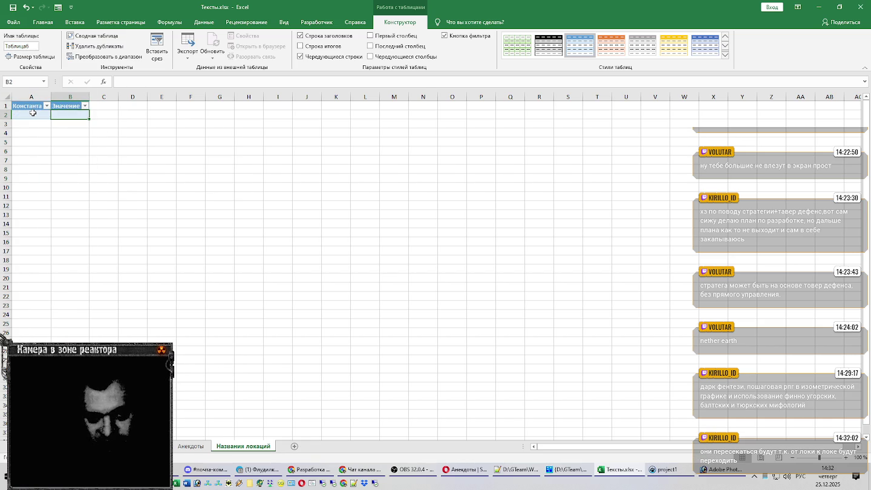
pyautogui.click(312, 471)
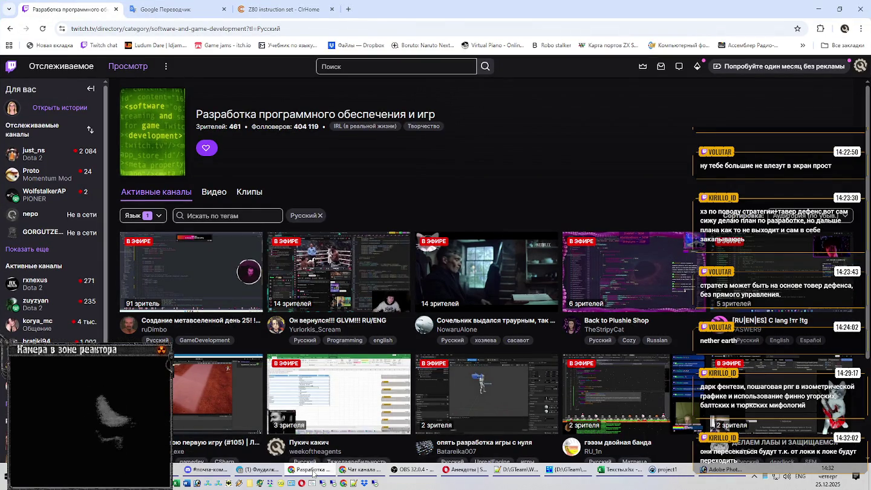
# Minimize the Twitch directory page in Chrome to get back to Excel
pyautogui.click(313, 471)
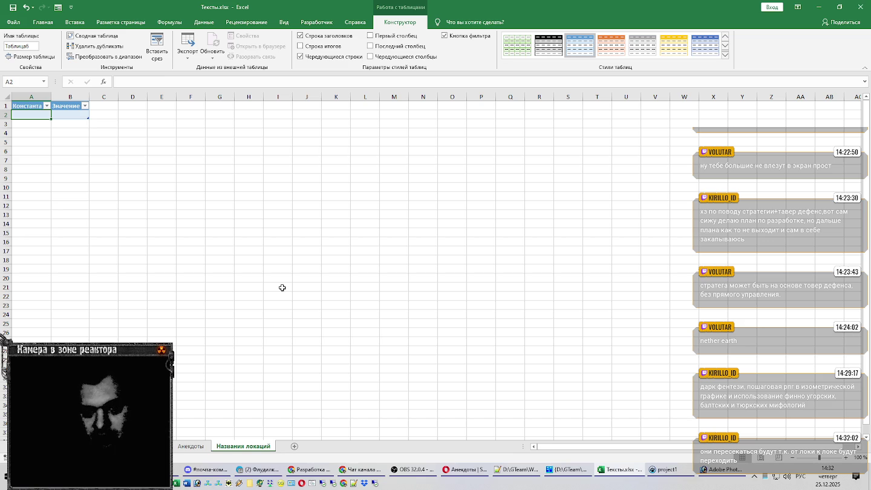
# Rename the table to УТ_Локации
pyautogui.click(21, 47)
pyautogui.write('У')
pyautogui.write('Л')
pyautogui.write('ци')
pyautogui.press('Return')
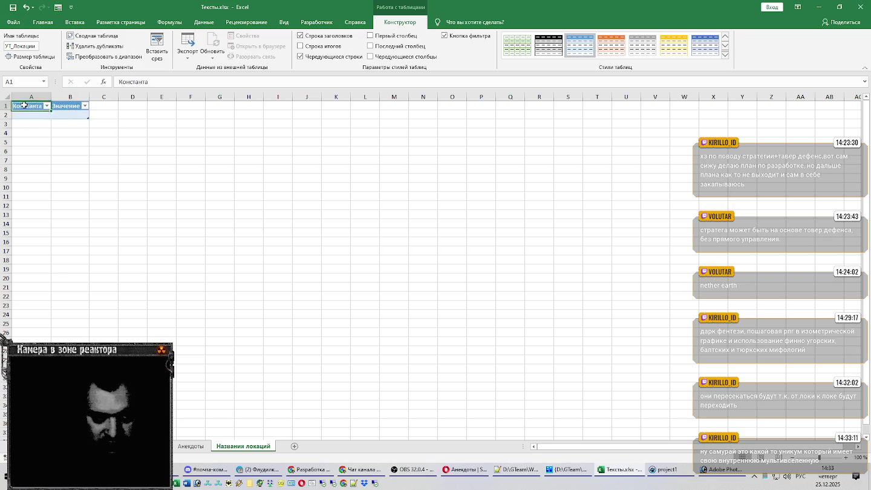
# Retitle cell A1 as Индекс локации and auto-fit column A
pyautogui.doubleClick(48, 105)
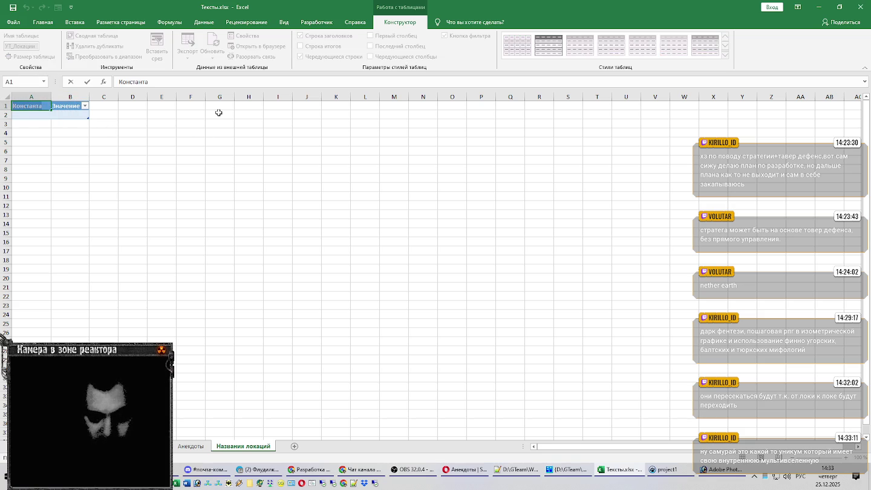
pyautogui.write('Индекс')
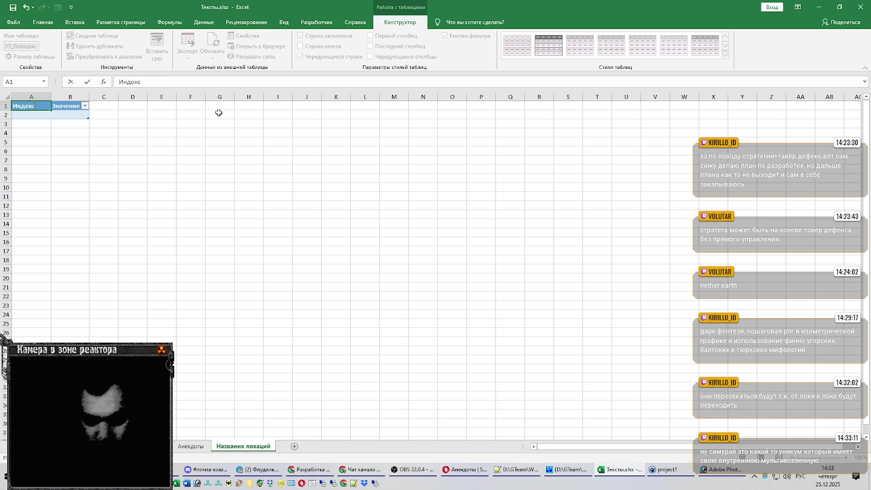
pyautogui.write('кации')
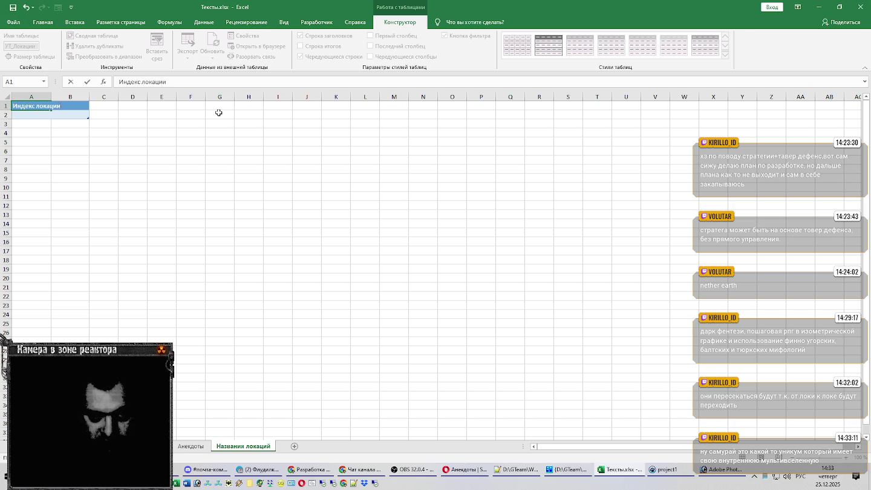
pyautogui.press('Return')
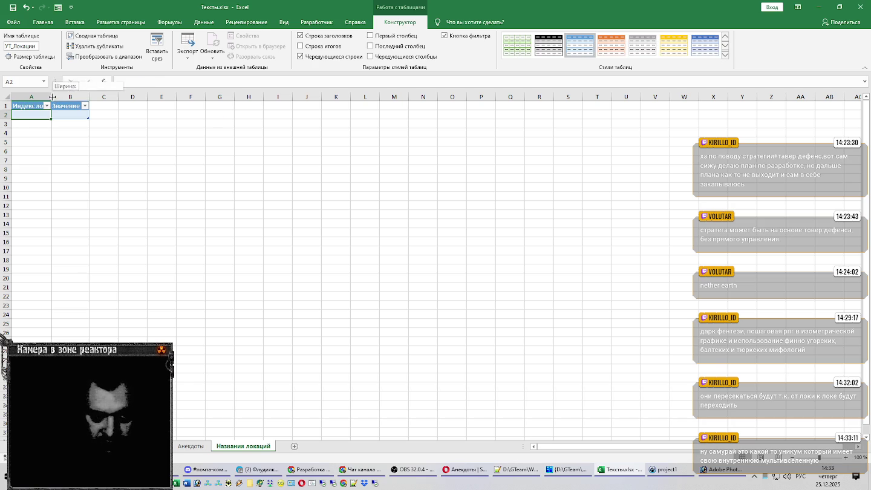
pyautogui.doubleClick(53, 97)
pyautogui.click(164, 469)
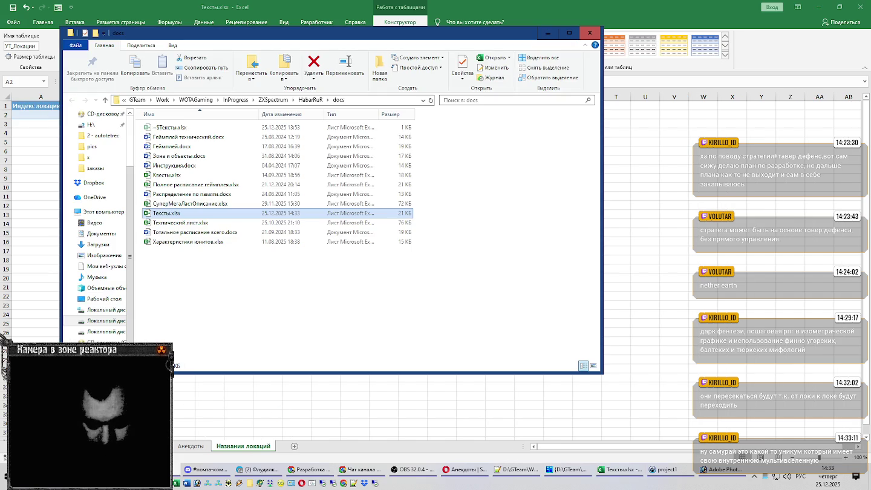
# Open СуперМегаЛастОписание.xlsx from the docs folder and go to its locations sheet
pyautogui.doubleClick(188, 204)
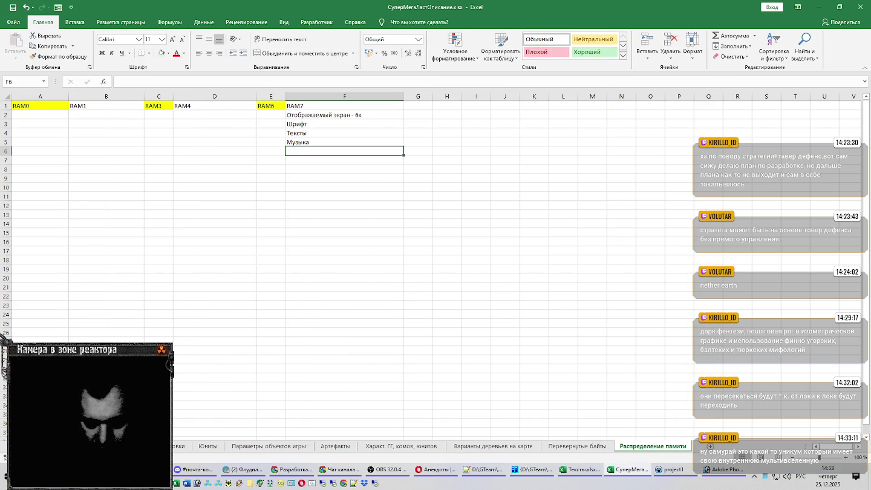
pyautogui.moveTo(720, 446); pyautogui.dragTo(801, 446)
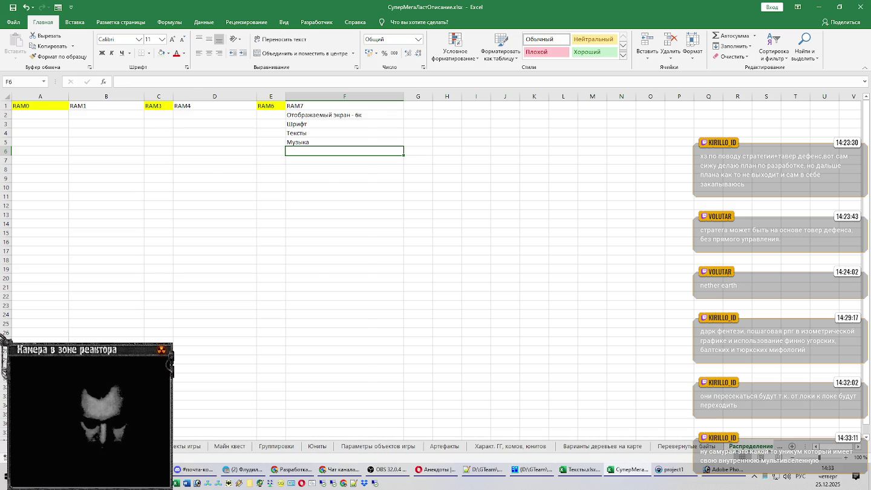
pyautogui.click(120, 446)
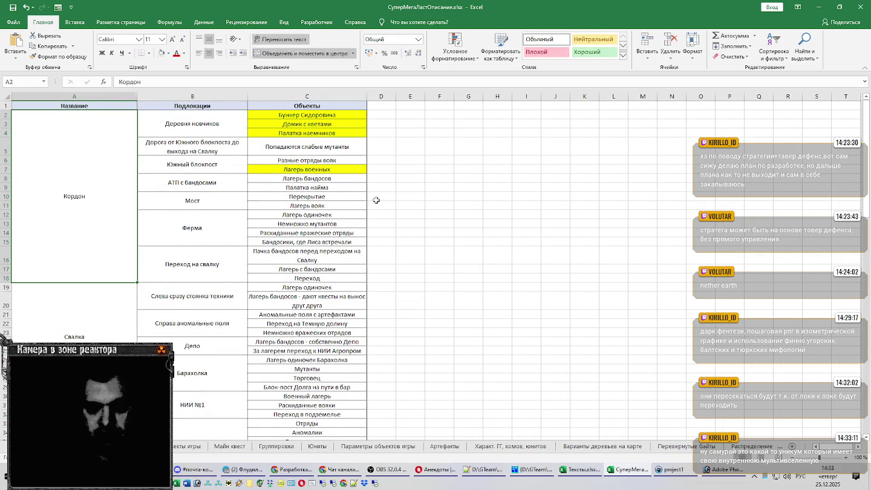
# Copy Кордон and Свалка from the source workbook into B2 and B3
pyautogui.hotkey('ctrl', 'c')
pyautogui.hotkey('alt', 'Tab')
pyautogui.click(85, 115)
pyautogui.hotkey('ctrl', 'v')
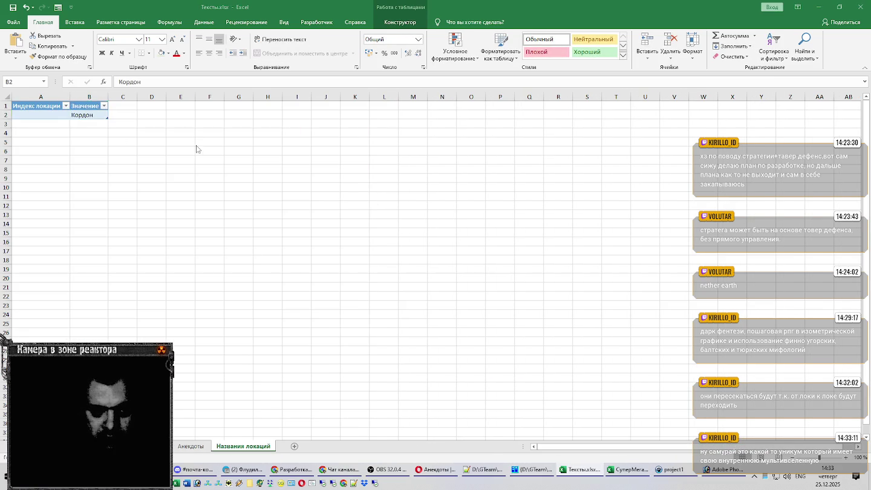
pyautogui.hotkey('alt', 'Tab')
pyautogui.press('Down')
pyautogui.doubleClick(103, 338)
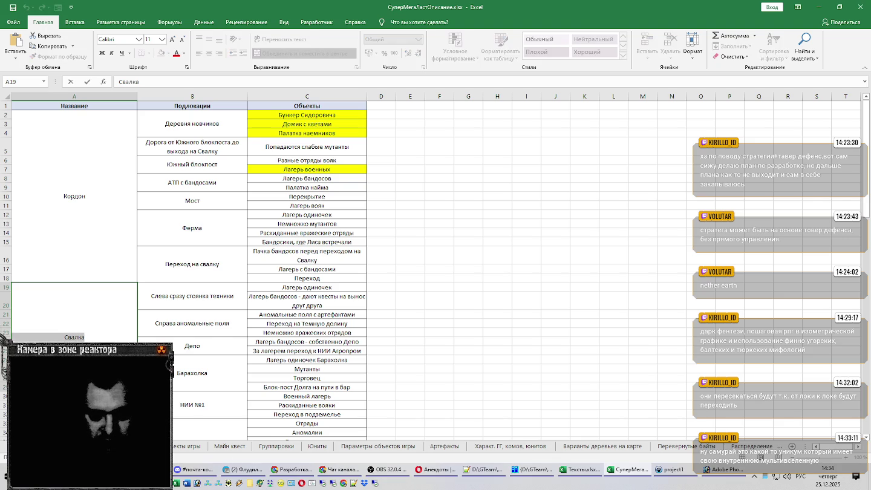
pyautogui.hotkey('ctrl', 'c')
pyautogui.hotkey('alt', 'Tab')
pyautogui.click(93, 124)
pyautogui.hotkey('ctrl', 'v')
pyautogui.hotkey('alt', 'Tab')
# Copy НИИ Агропром from the source list into cell B4
pyautogui.scroll(-1, 61, 242)
pyautogui.scroll(-2, 65, 240)
pyautogui.scroll(-2, 65, 241)
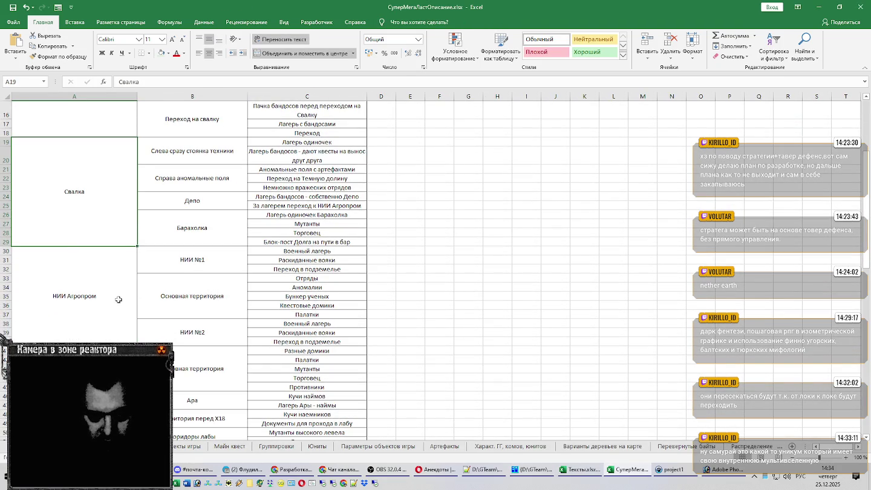
pyautogui.doubleClick(116, 297)
pyautogui.hotkey('shift', 'Home')
pyautogui.hotkey('ctrl', 'c')
pyautogui.press('Escape')
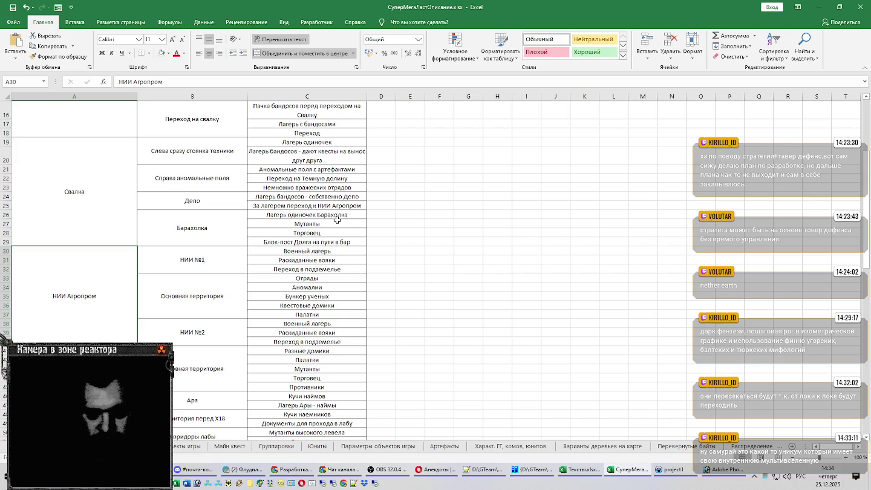
pyautogui.hotkey('alt', 'Tab')
pyautogui.click(78, 132)
pyautogui.hotkey('ctrl', 'v')
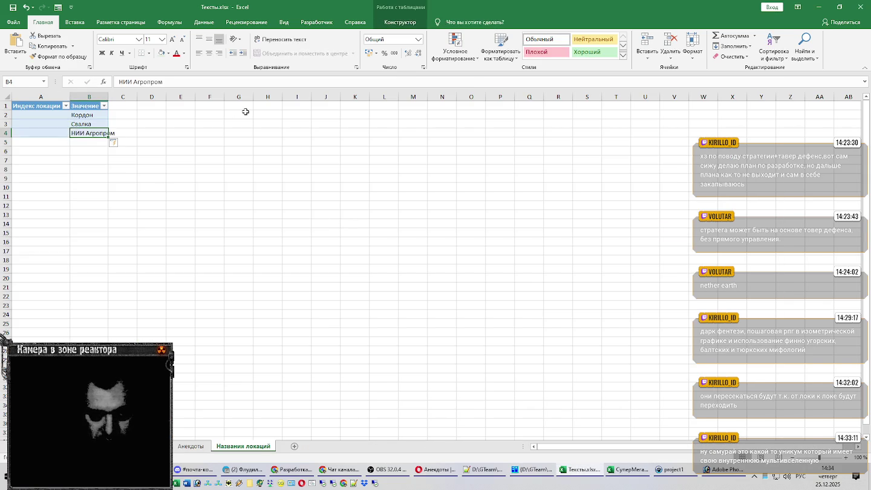
pyautogui.hotkey('alt', 'Tab')
# Copy Темная Долина from the source list into cell B5
pyautogui.scroll(-2, 87, 257)
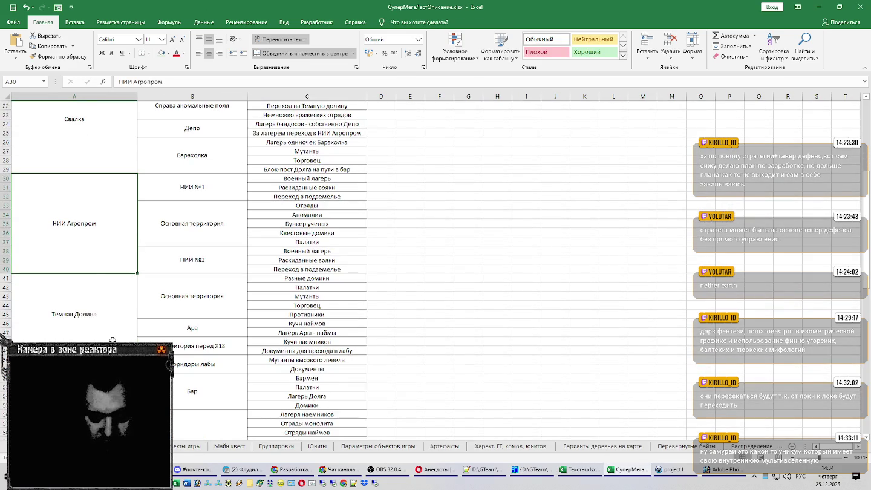
pyautogui.doubleClick(119, 314)
pyautogui.hotkey('shift', 'End')
pyautogui.hotkey('ctrl', 'c')
pyautogui.press('Escape')
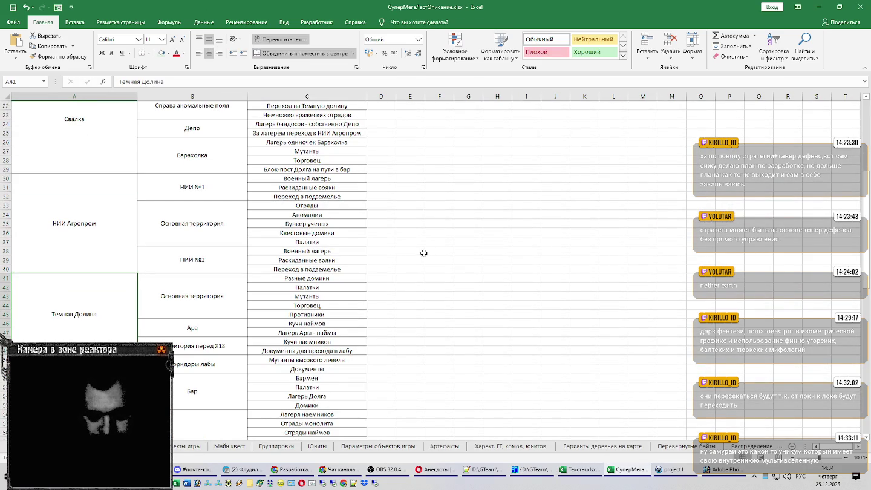
pyautogui.hotkey('alt', 'Tab')
pyautogui.click(95, 143)
pyautogui.hotkey('ctrl', 'v')
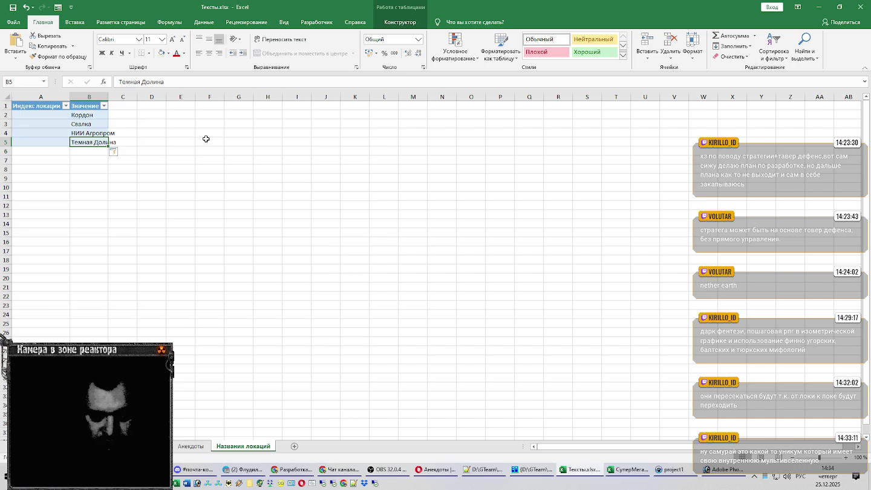
pyautogui.hotkey('alt', 'Tab')
# Copy X18 from the source list into cell B6
pyautogui.scroll(-1, 165, 250)
pyautogui.press('Down')
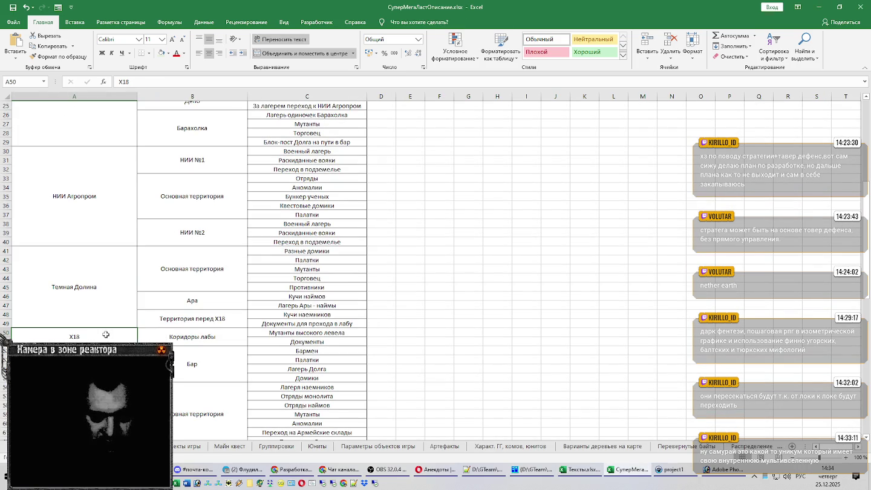
pyautogui.press('F2')
pyautogui.hotkey('shift', 'Home')
pyautogui.hotkey('ctrl', 'c')
pyautogui.press('Escape')
pyautogui.hotkey('alt', 'Tab')
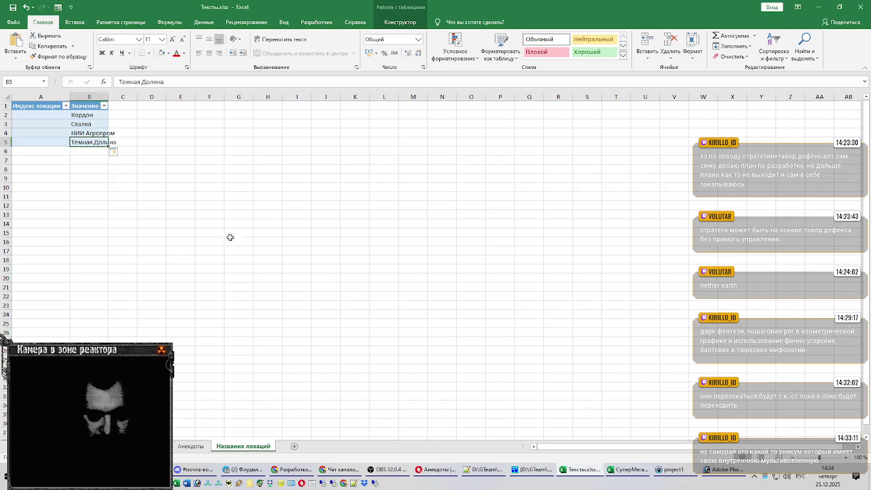
pyautogui.click(89, 151)
pyautogui.hotkey('ctrl', 'v')
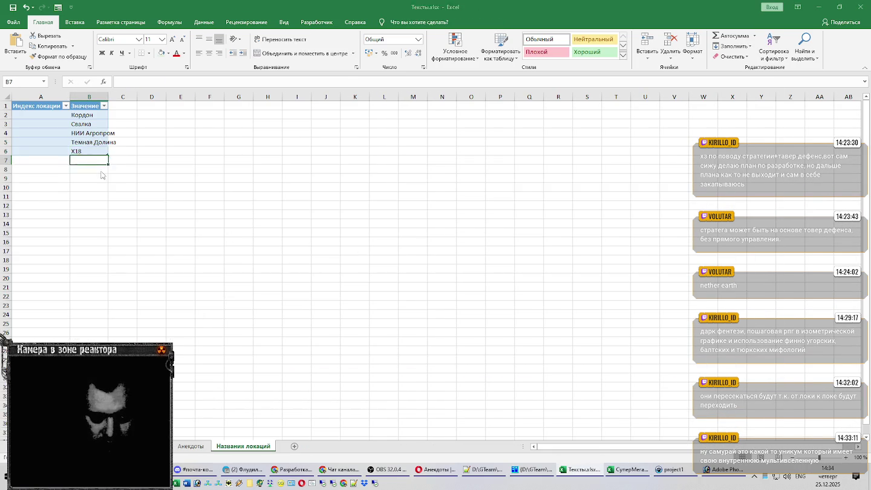
pyautogui.hotkey('alt', 'Tab')
# Paste Дикая территория into the next table row and fit column B to it
pyautogui.click(114, 281)
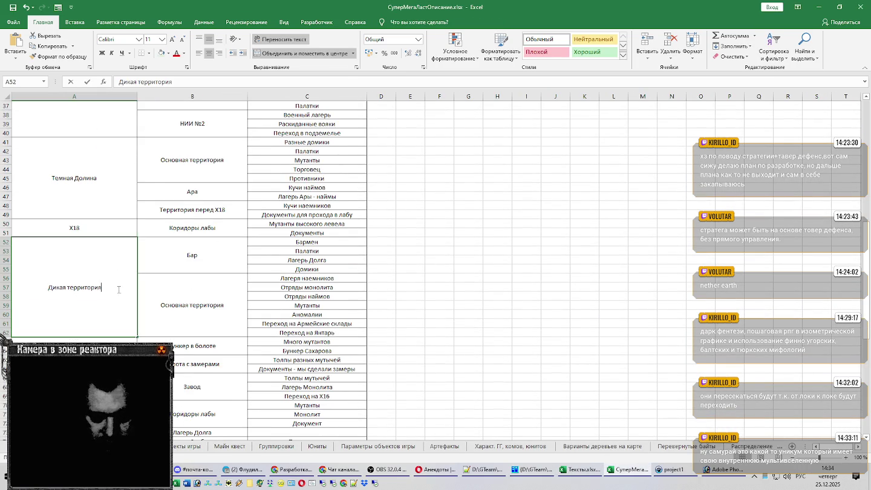
pyautogui.press('F2')
pyautogui.hotkey('shift', 'Home')
pyautogui.hotkey('ctrl', 'c')
pyautogui.press('Escape')
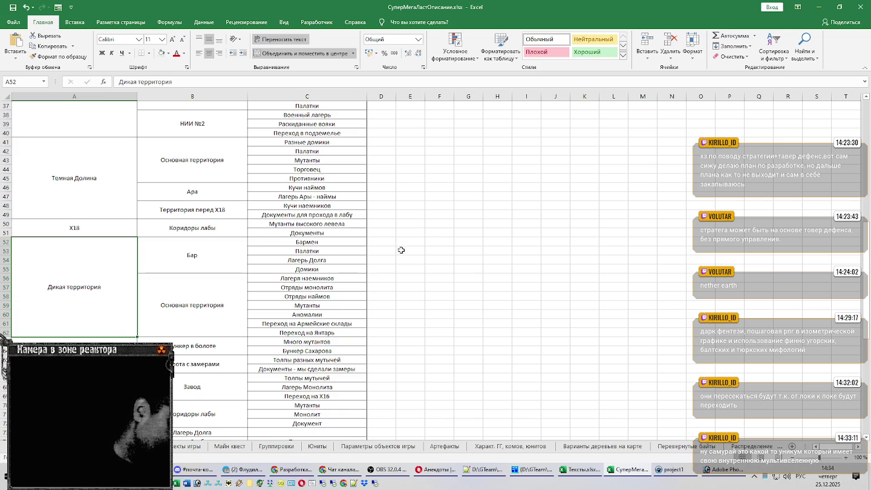
pyautogui.hotkey('alt', 'Tab')
pyautogui.hotkey('ctrl', 'v')
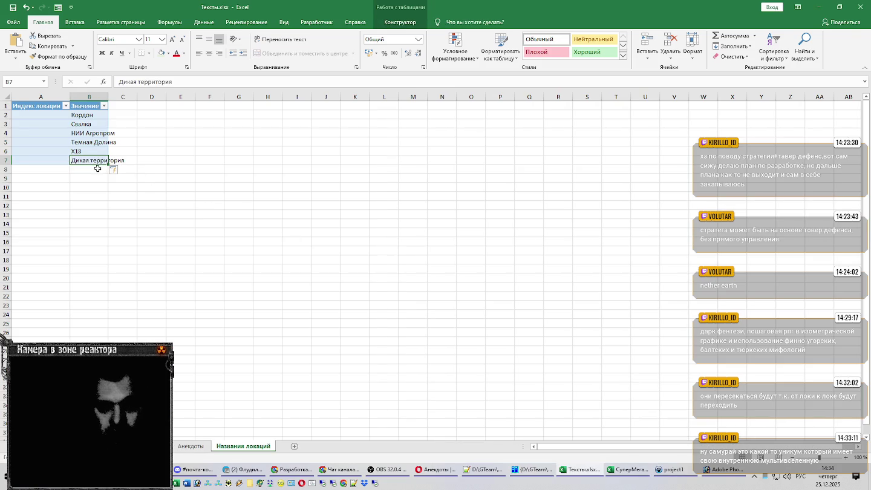
pyautogui.doubleClick(106, 98)
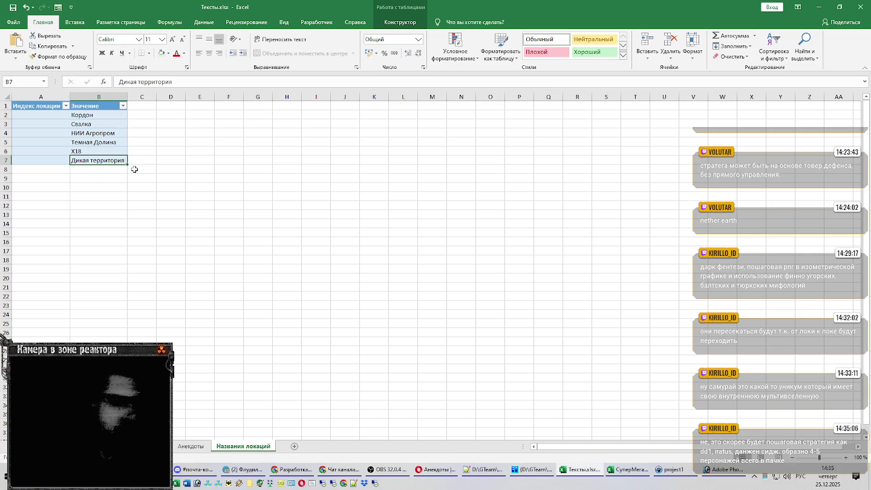
# Add Янтарь as the next location in the table, read from the source list
pyautogui.press('Return')
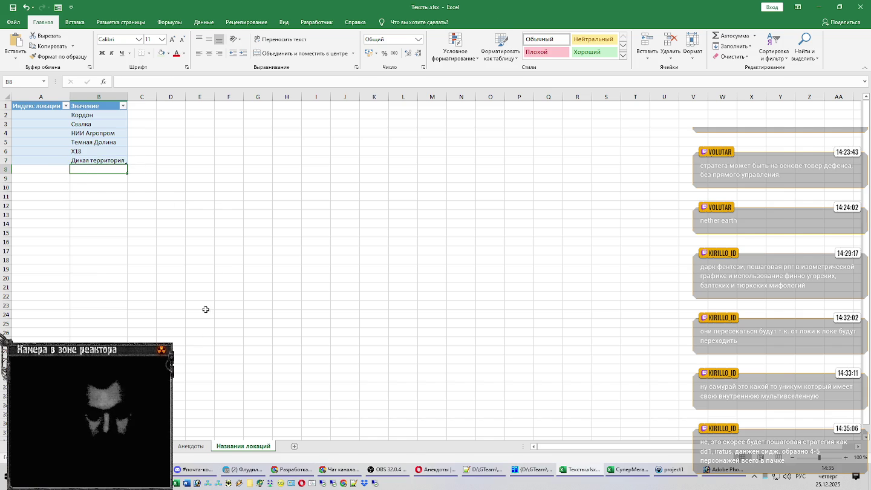
pyautogui.hotkey('alt', 'Tab')
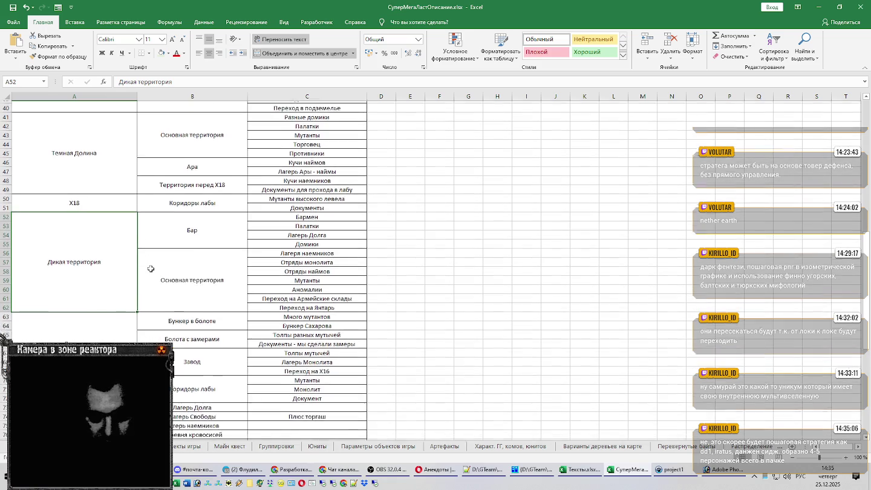
pyautogui.scroll(-3, 150, 269)
pyautogui.doubleClick(112, 287)
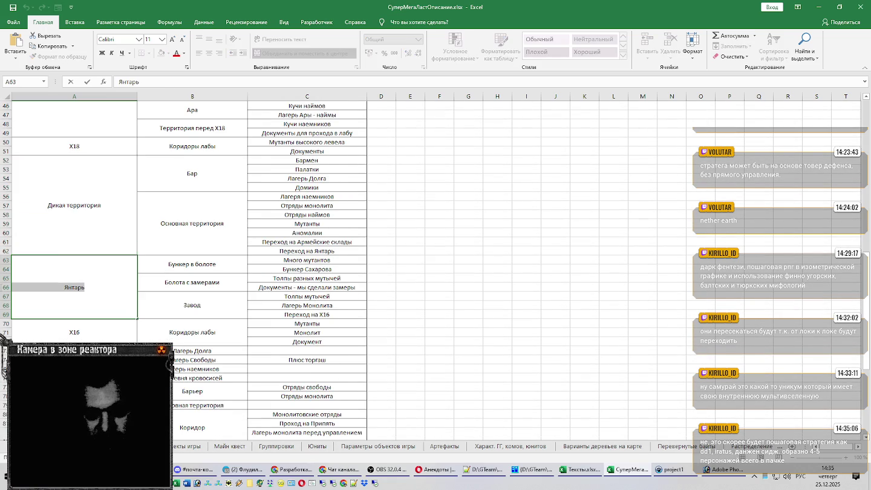
pyautogui.press('Escape')
pyautogui.hotkey('alt', 'Tab')
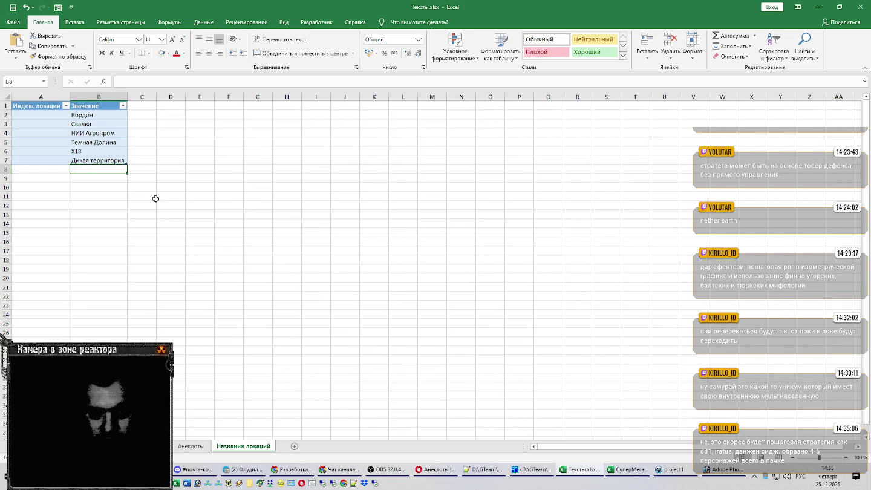
pyautogui.write('Янтарь')
pyautogui.press('Return')
# Add X16 as the next location in the table
pyautogui.hotkey('alt', 'Tab')
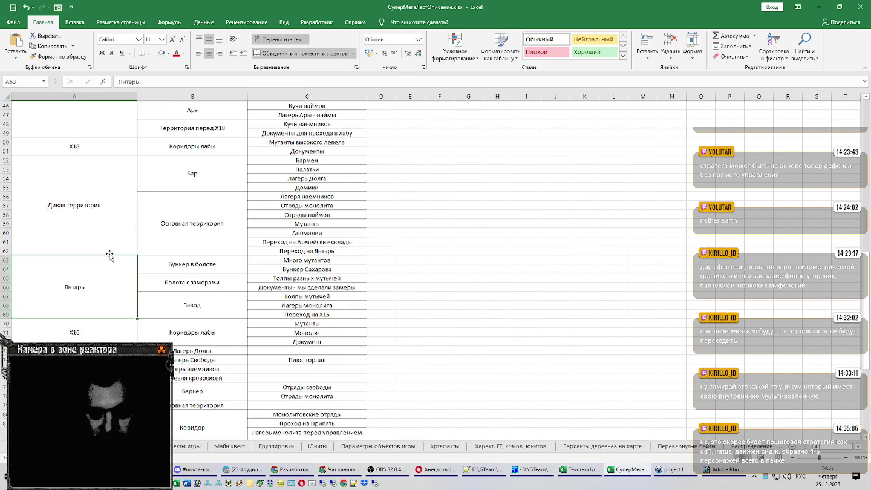
pyautogui.doubleClick(92, 331)
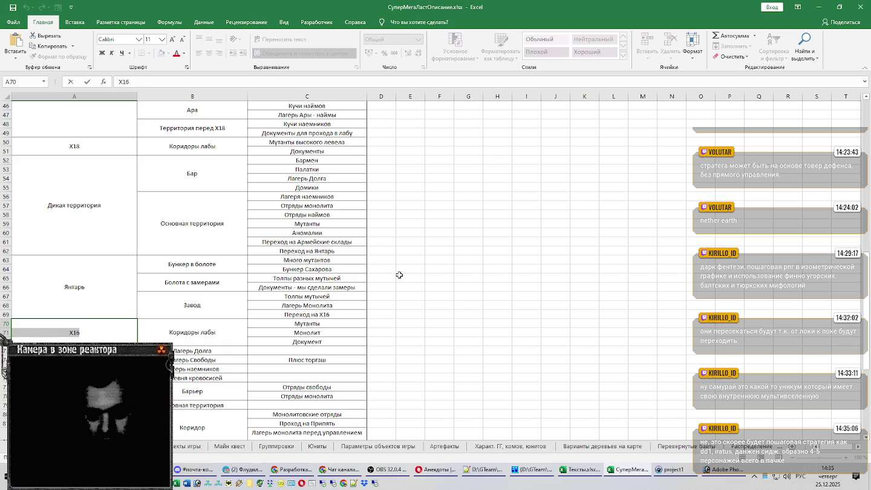
pyautogui.press('Escape')
pyautogui.hotkey('alt', 'Tab')
pyautogui.write('X16')
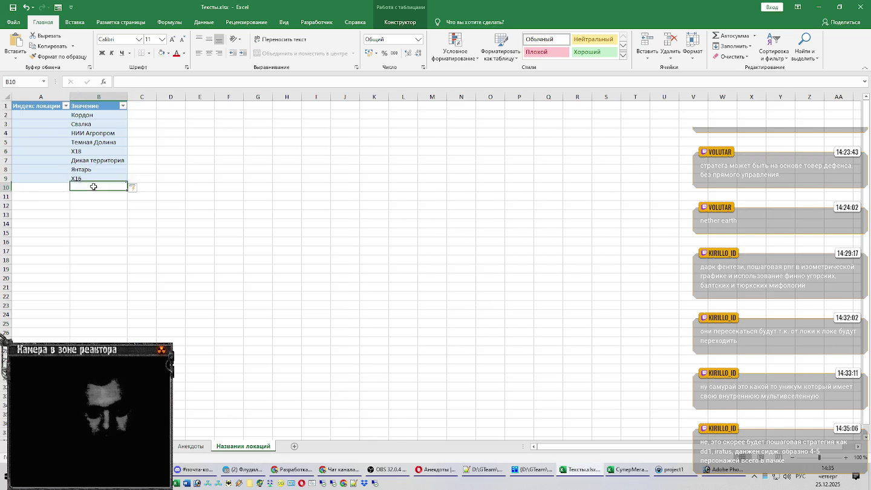
pyautogui.press('Return')
# Copy Армейские склады from the source list into the next table row
pyautogui.hotkey('alt', 'Tab')
pyautogui.scroll(-1, 224, 221)
pyautogui.doubleClick(74, 326)
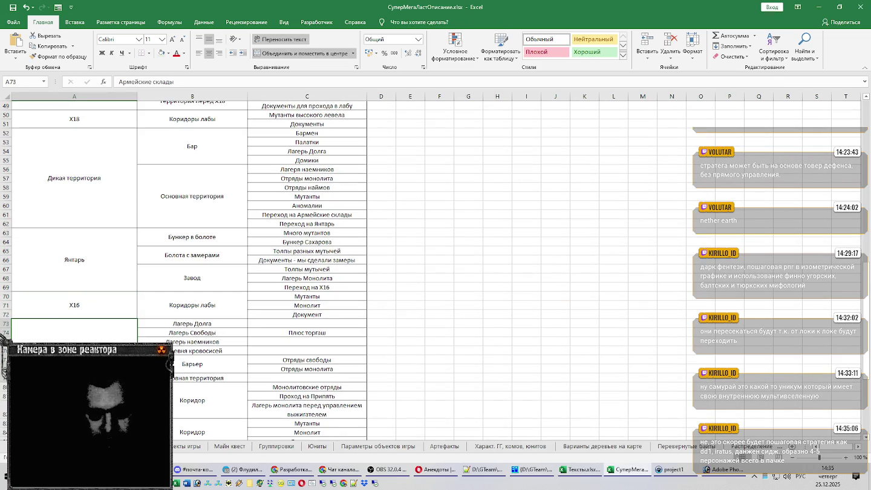
pyautogui.hotkey('ctrl', 'c')
pyautogui.press('Escape')
pyautogui.hotkey('alt', 'Tab')
pyautogui.hotkey('ctrl', 'v')
pyautogui.hotkey('alt', 'Tab')
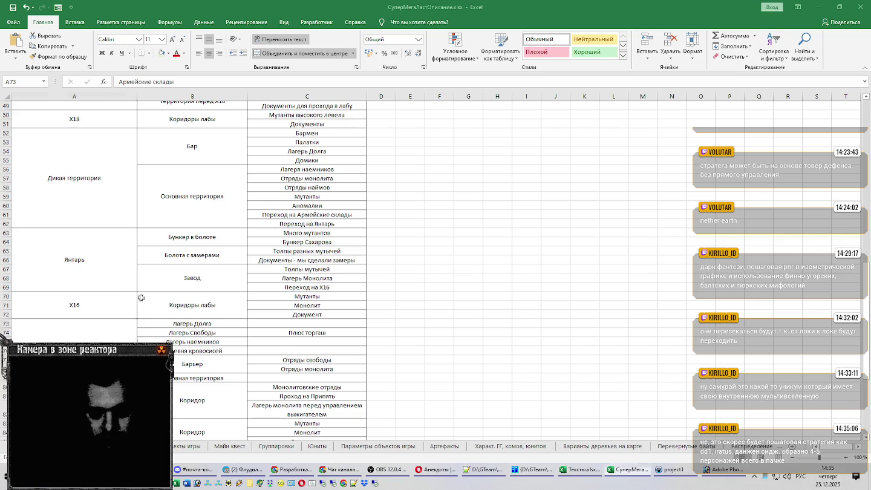
# Copy Радар from the source list into the next table row
pyautogui.scroll(-2, 122, 291)
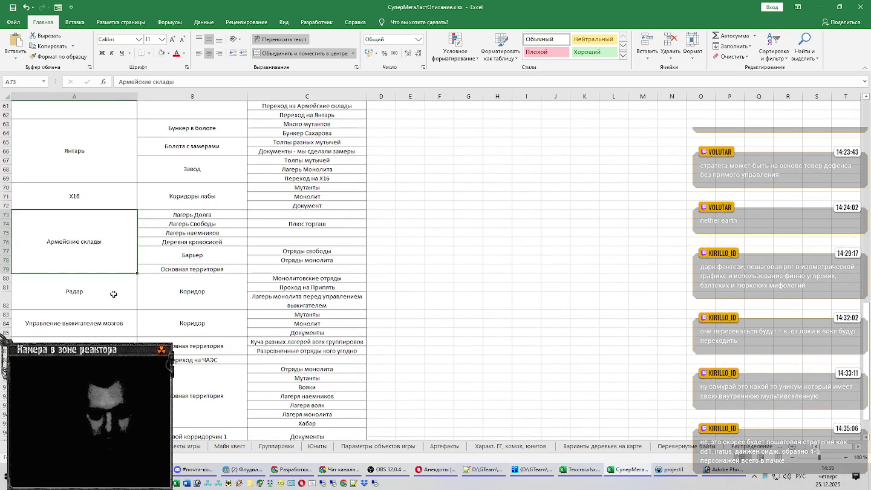
pyautogui.click(114, 293)
pyautogui.doubleClick(111, 295)
pyautogui.hotkey('ctrl', 'c')
pyautogui.press('Escape')
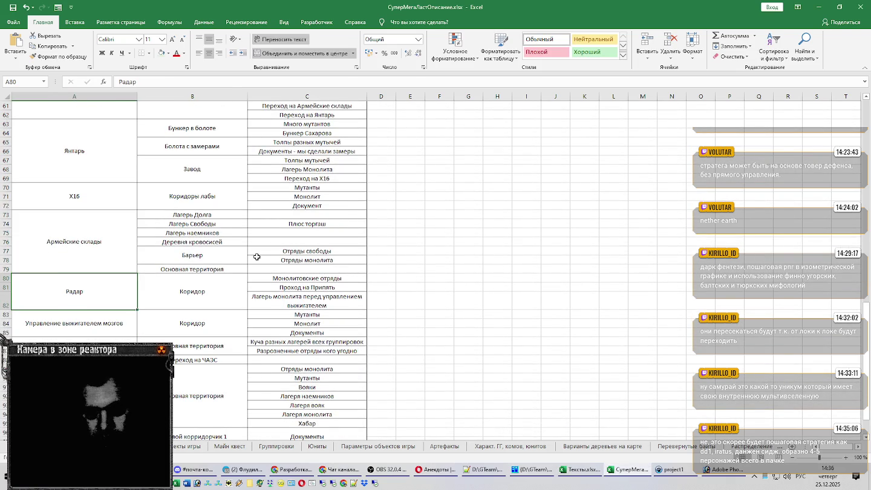
pyautogui.hotkey('alt', 'Tab')
pyautogui.hotkey('ctrl', 'v')
pyautogui.click(98, 210)
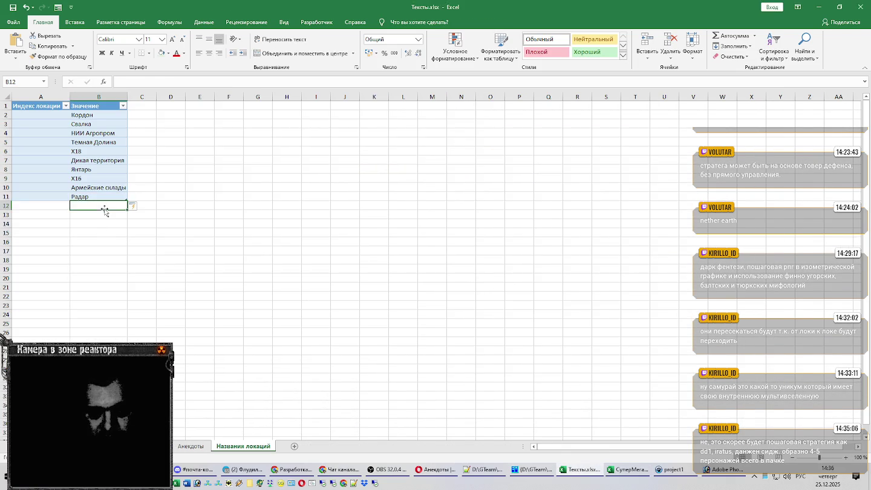
pyautogui.hotkey('alt', 'Tab')
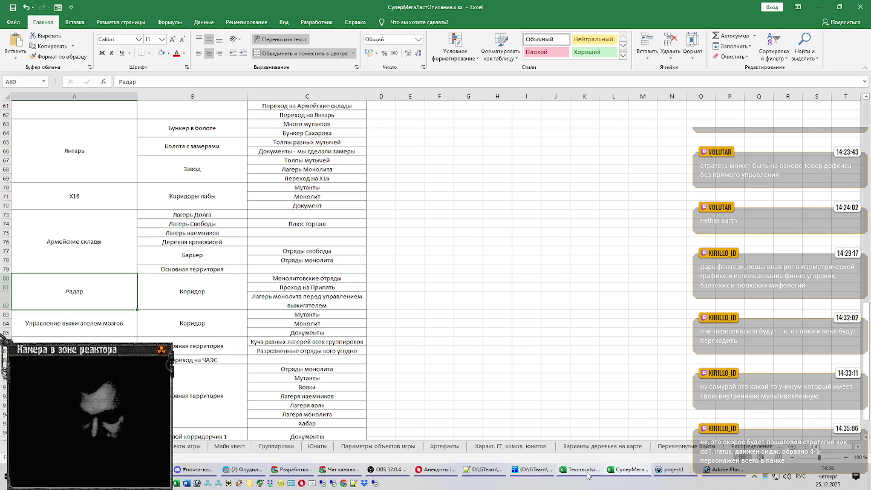
pyautogui.moveTo(579, 470)
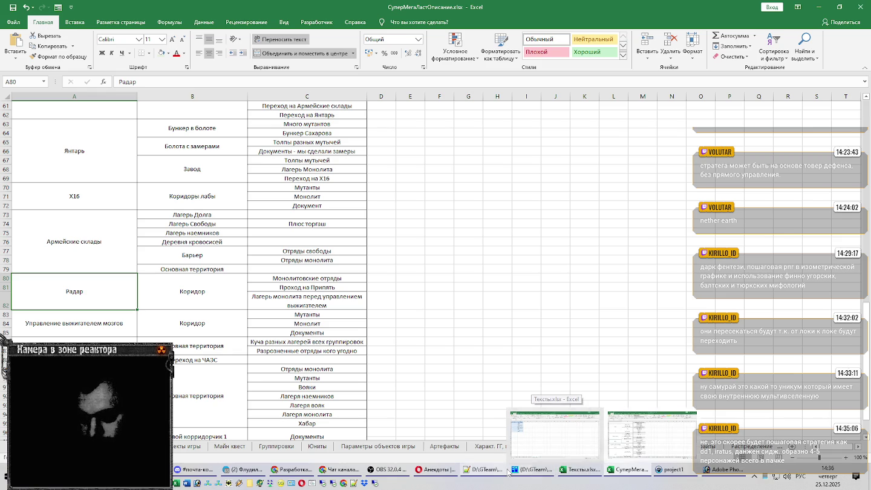
pyautogui.scroll(-1, 357, 309)
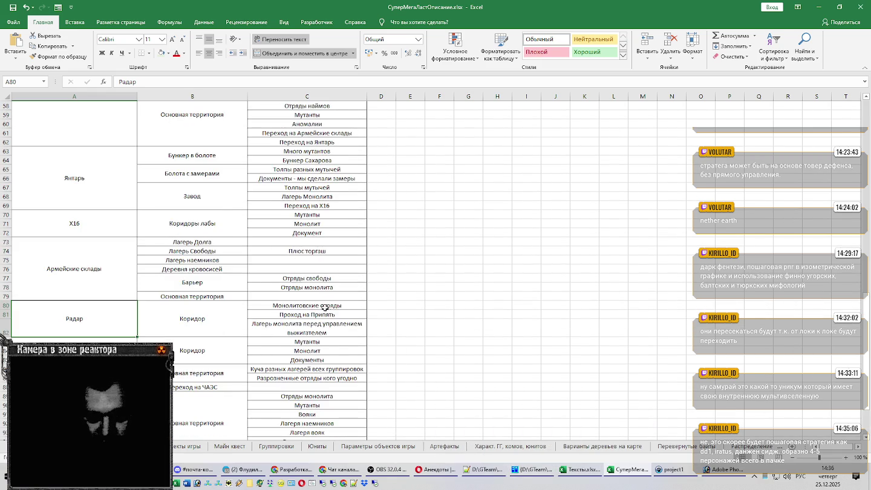
# Add a Длина названия column header in cell C1
pyautogui.hotkey('alt', 'Tab')
pyautogui.click(148, 107)
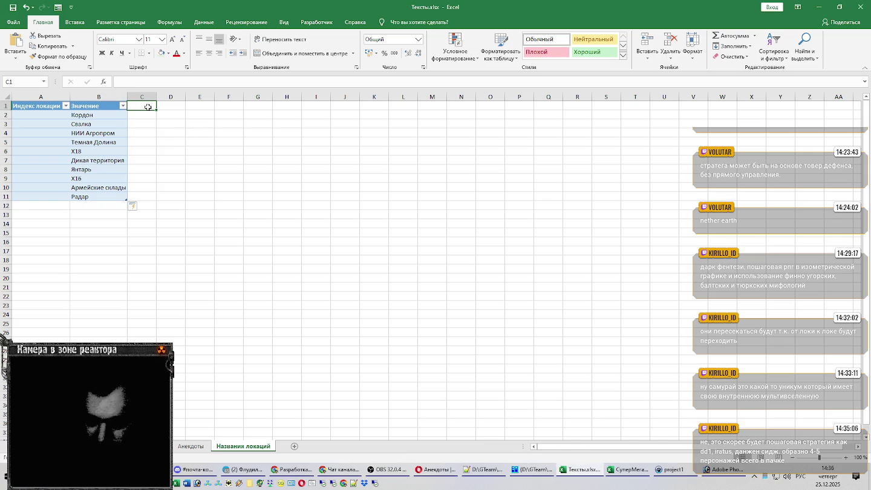
pyautogui.write('Длина названия')
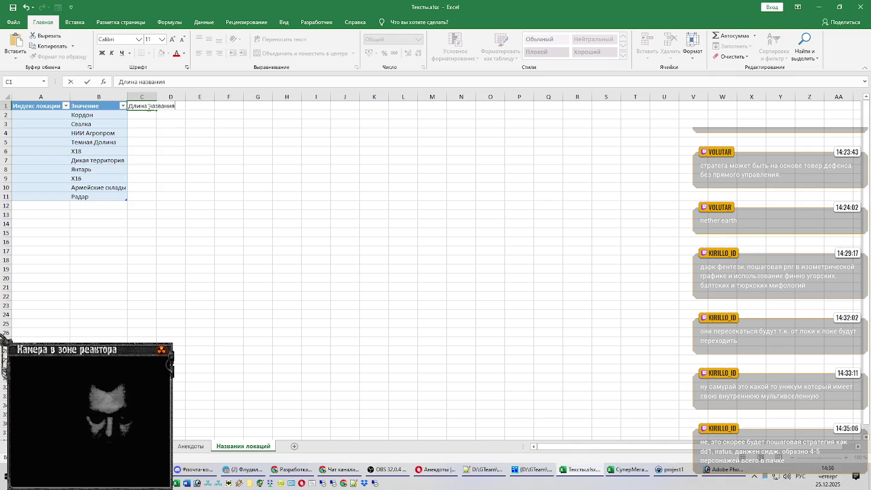
pyautogui.press('Return')
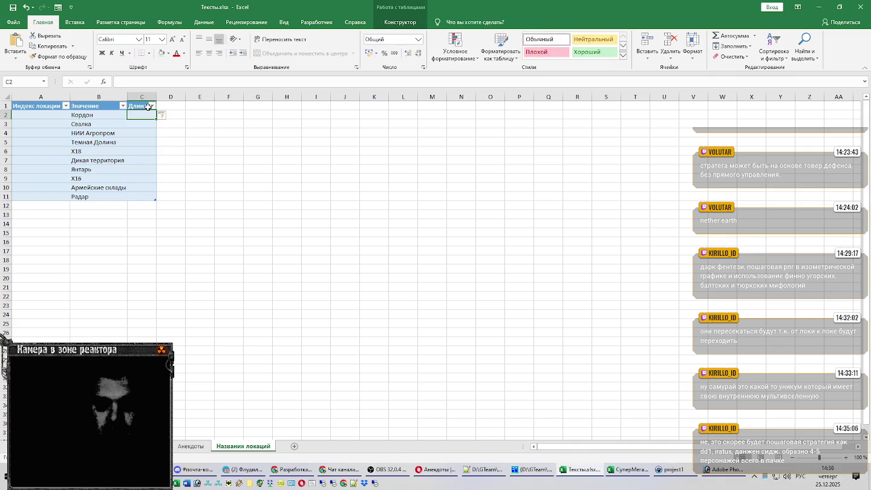
pyautogui.click(729, 472)
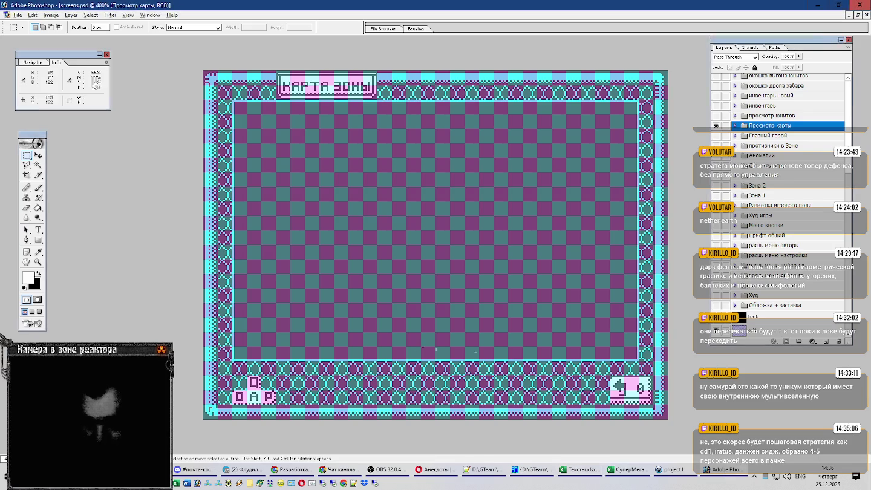
# Measure two thin marquee strips along the zone map's lower border
pyautogui.moveTo(597, 361); pyautogui.dragTo(236, 365)
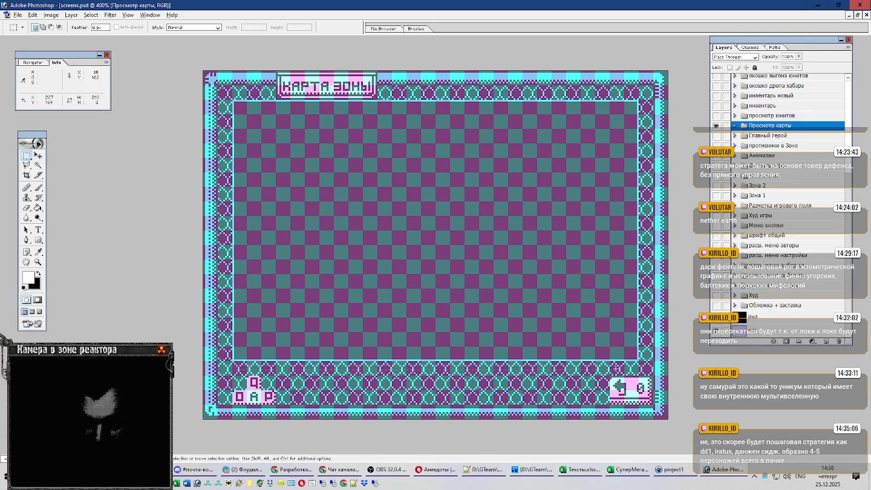
pyautogui.moveTo(635, 369); pyautogui.dragTo(255, 367)
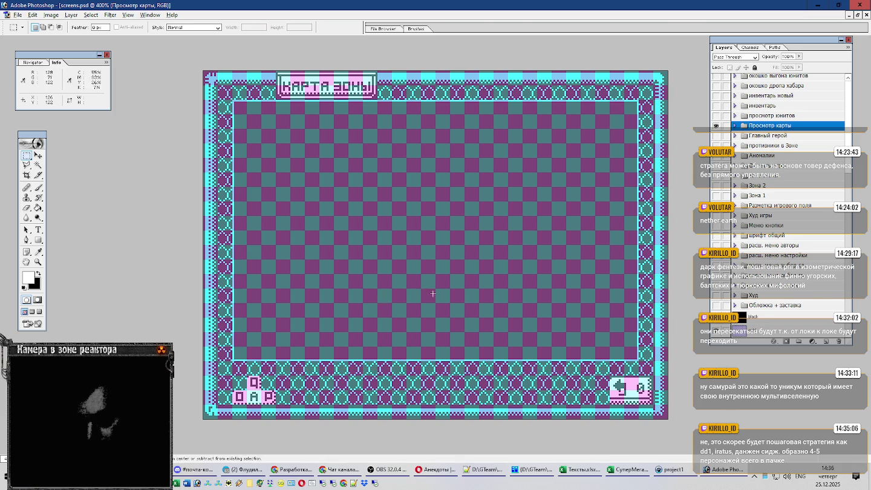
pyautogui.hotkey('alt', 'Tab')
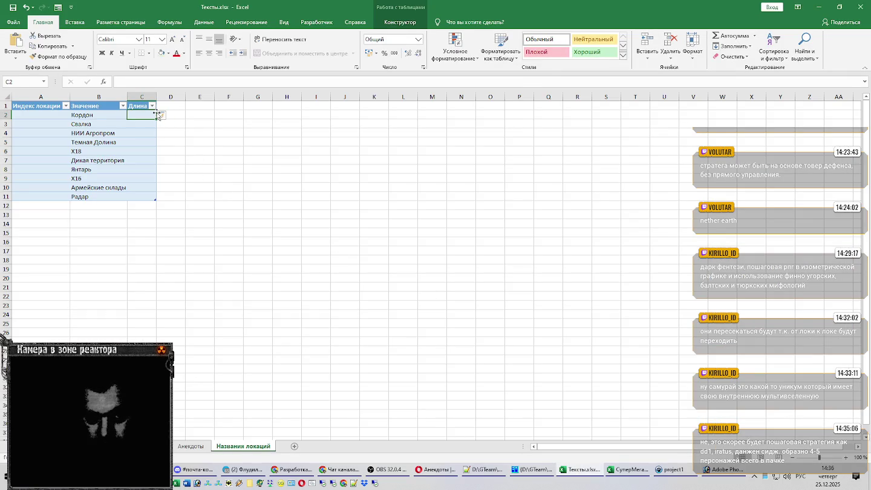
# Insert a blank row above the table and enter the note 'Макс длина 26' in A1
pyautogui.click(6, 106)
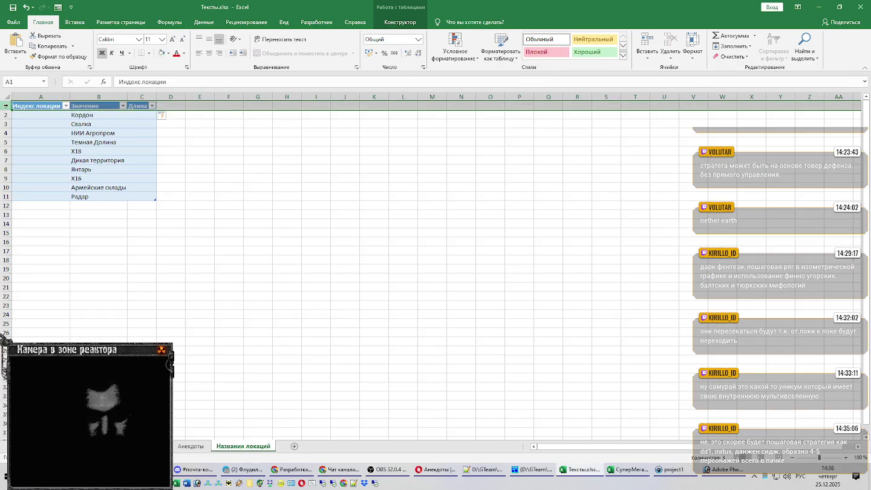
pyautogui.hotkey('ctrl', '+')
pyautogui.click(29, 106)
pyautogui.write('M')
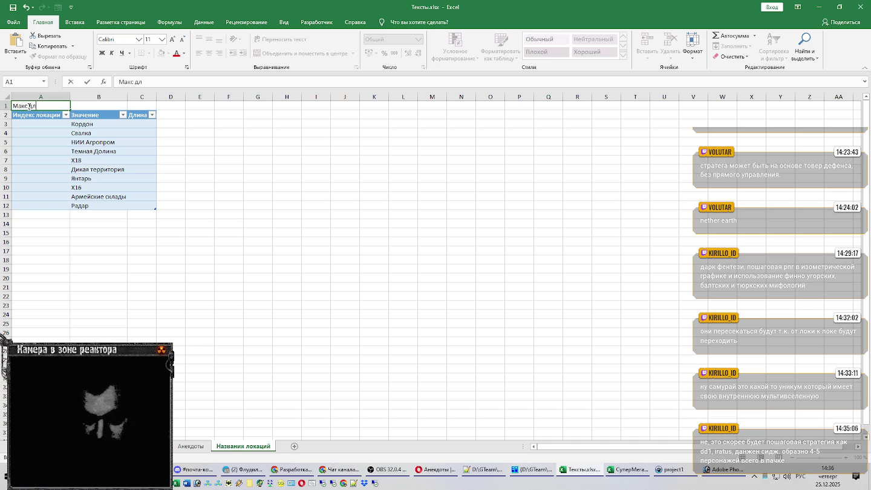
pyautogui.write('6')
pyautogui.press('Return')
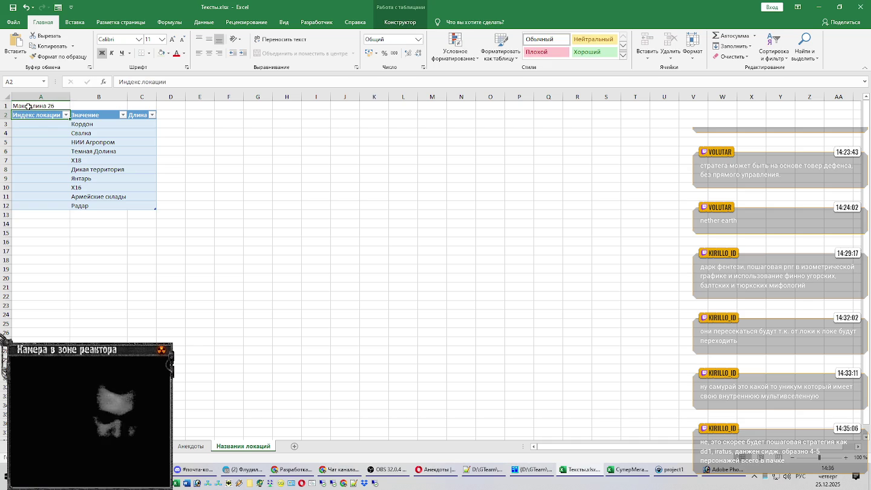
pyautogui.click(138, 122)
pyautogui.write('=')
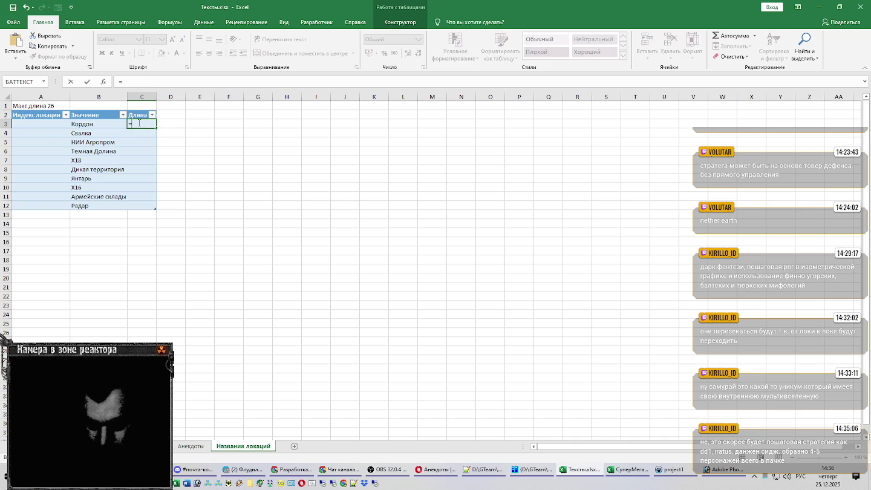
pyautogui.write('ДЛ')
pyautogui.press('Return')
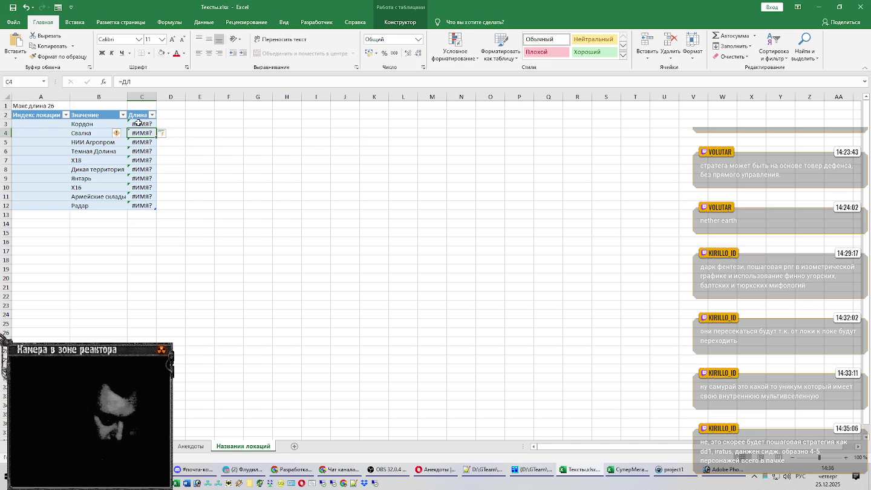
pyautogui.doubleClick(148, 124)
pyautogui.write('СТР(')
pyautogui.click(102, 124)
pyautogui.press('Return')
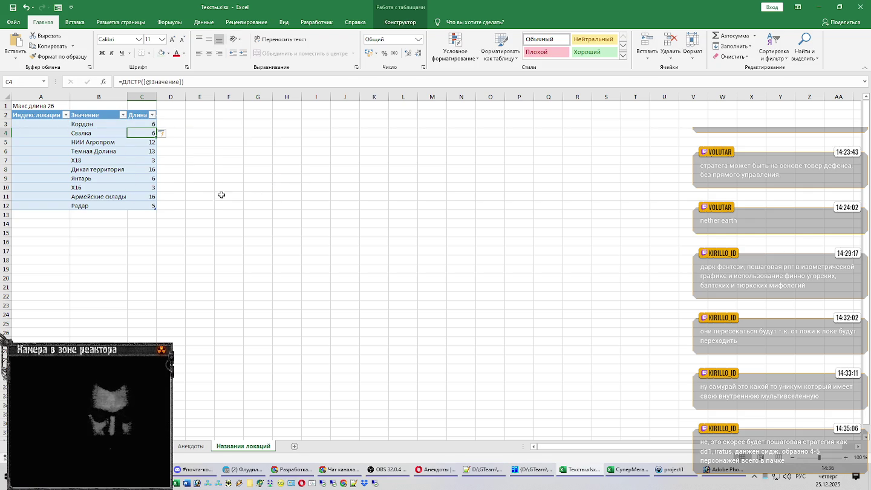
pyautogui.click(117, 217)
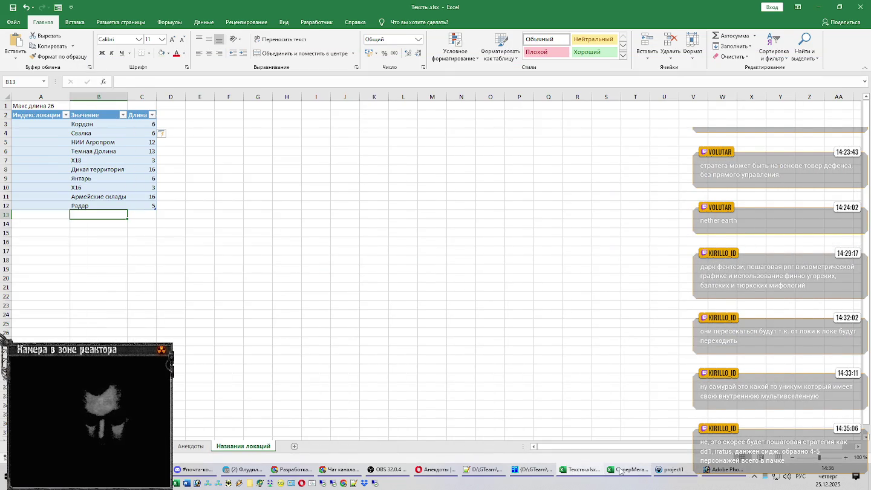
# Copy 'Управление выжигателем мозгов' from A83 in СуперМегаЛастОписание.xlsx, then return to Тексты.xlsx
pyautogui.click(628, 470)
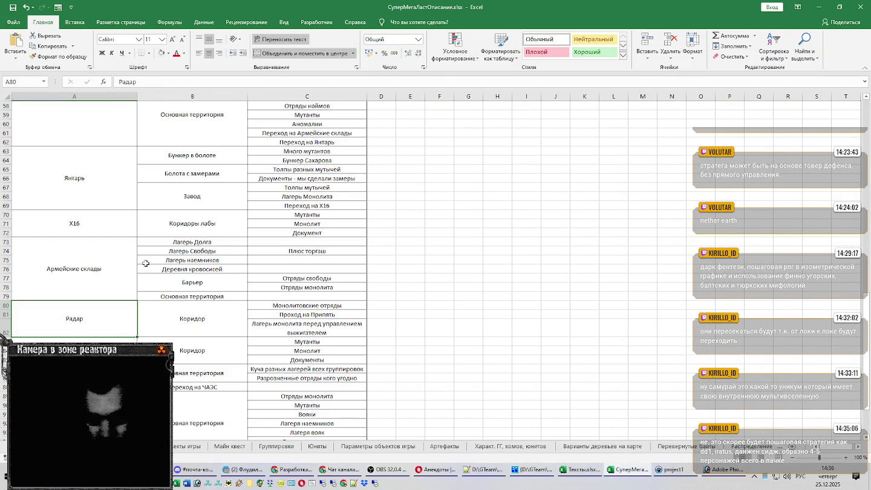
pyautogui.press('Down')
pyautogui.press('F2')
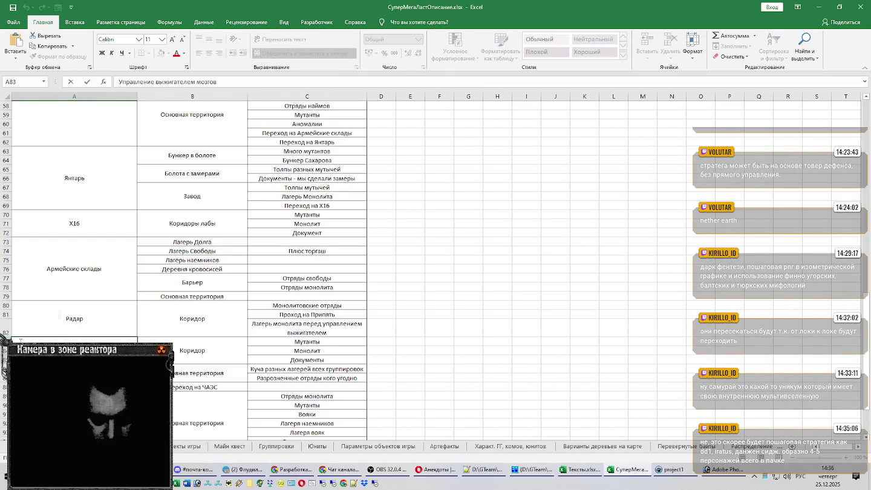
pyautogui.press('Escape')
pyautogui.scroll(-1, 428, 308)
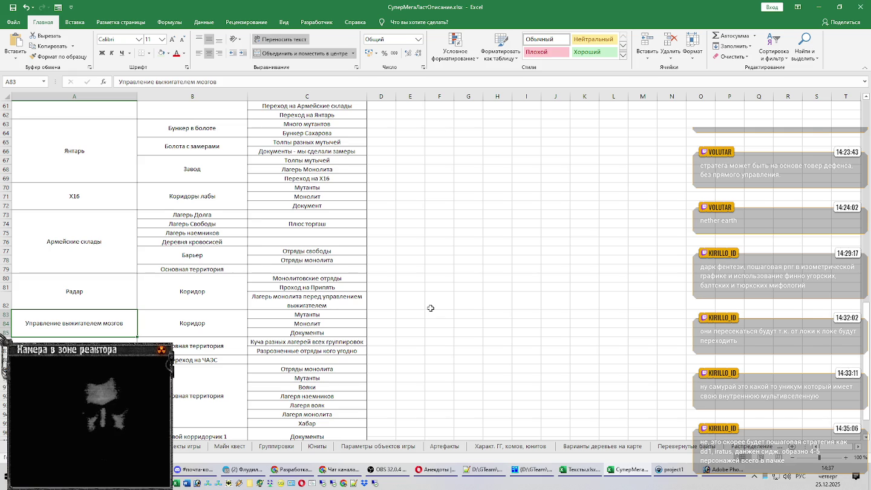
pyautogui.scroll(-1, 431, 309)
pyautogui.scroll(-2, 438, 310)
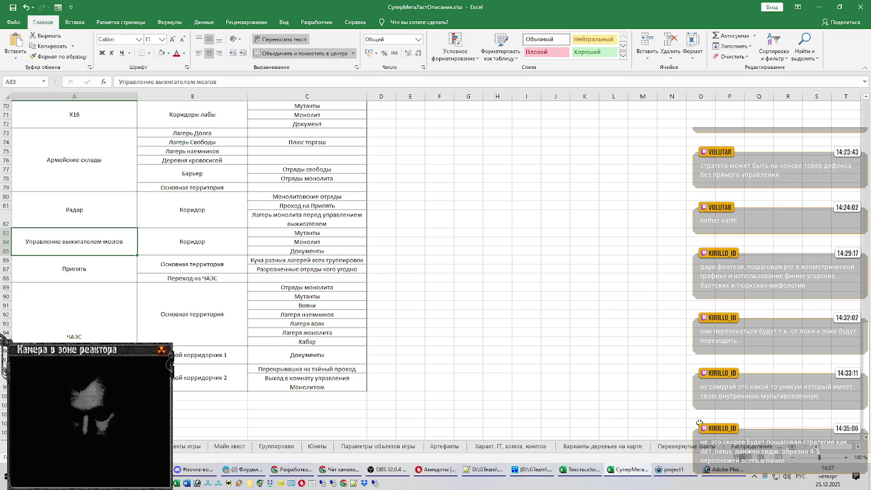
pyautogui.click(580, 469)
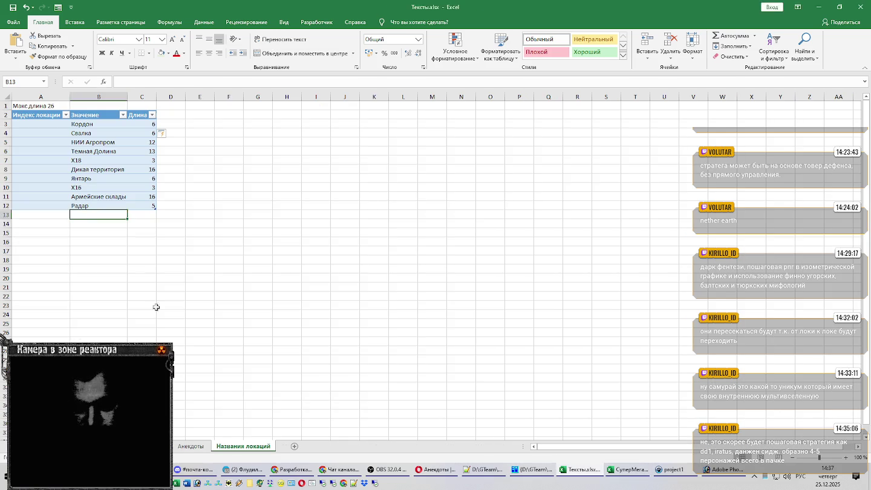
# Paste the name into B13, shorten it to 'Управление Выжигателем' (length 22), and AutoFit column B
pyautogui.hotkey('ctrl', 'v')
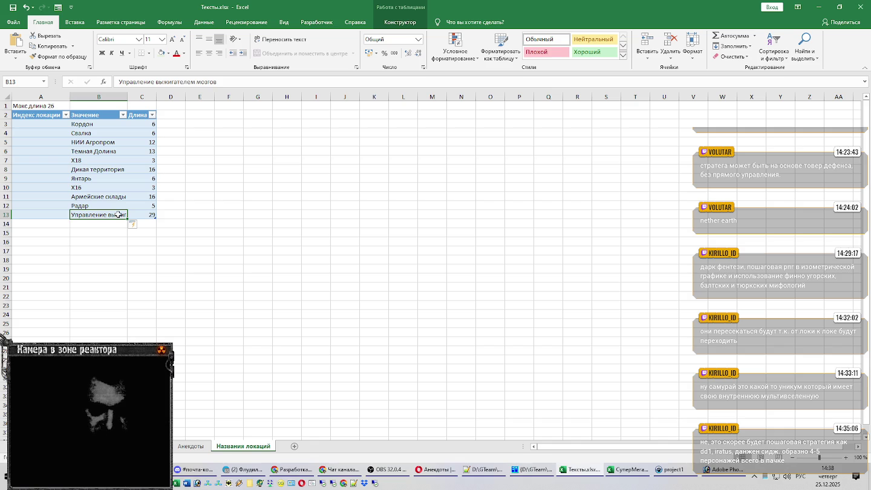
pyautogui.doubleClick(112, 215)
pyautogui.press('BackSpace')
pyautogui.write('В')
pyautogui.hotkey('ctrl', 'Return')
pyautogui.moveTo(145, 214); pyautogui.dragTo(214, 213)
pyautogui.press('BackSpace')
pyautogui.press('Return')
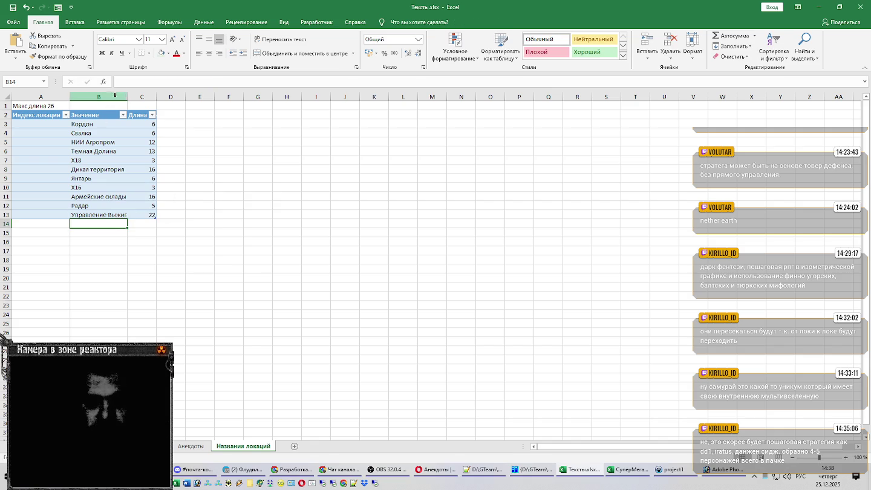
pyautogui.doubleClick(125, 96)
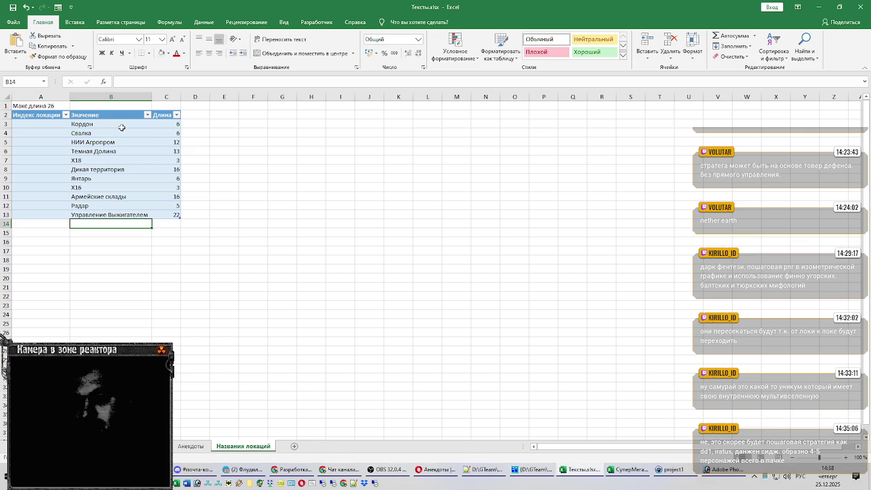
# Check the Кордон, Янтарь and Управление Выжигателем entries, then switch to СуперМегаЛастОписание.xlsx
pyautogui.click(121, 127)
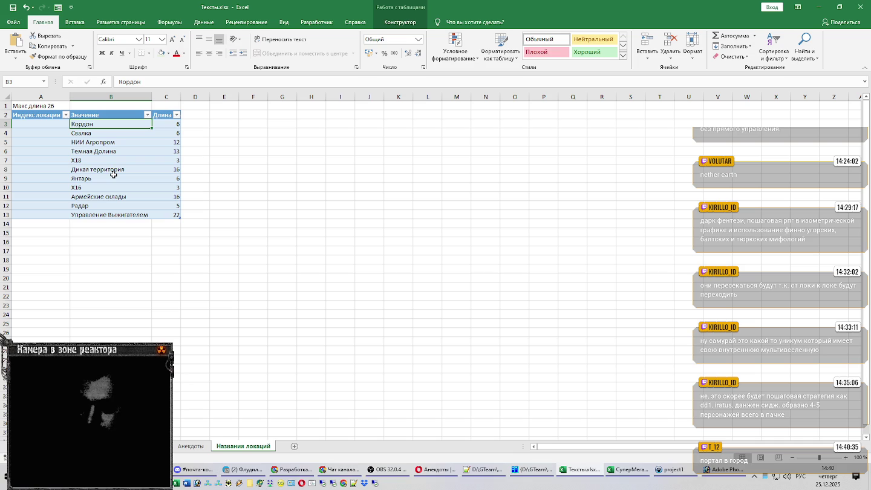
pyautogui.click(113, 177)
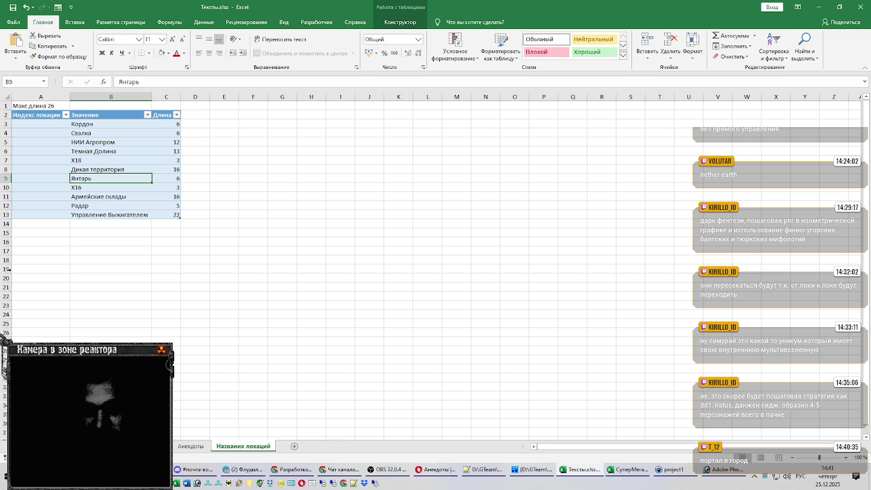
pyautogui.click(131, 215)
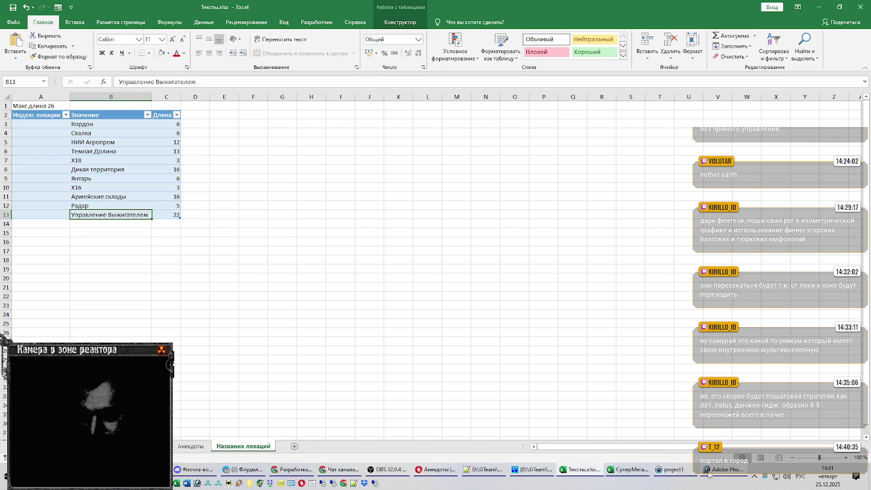
pyautogui.click(629, 470)
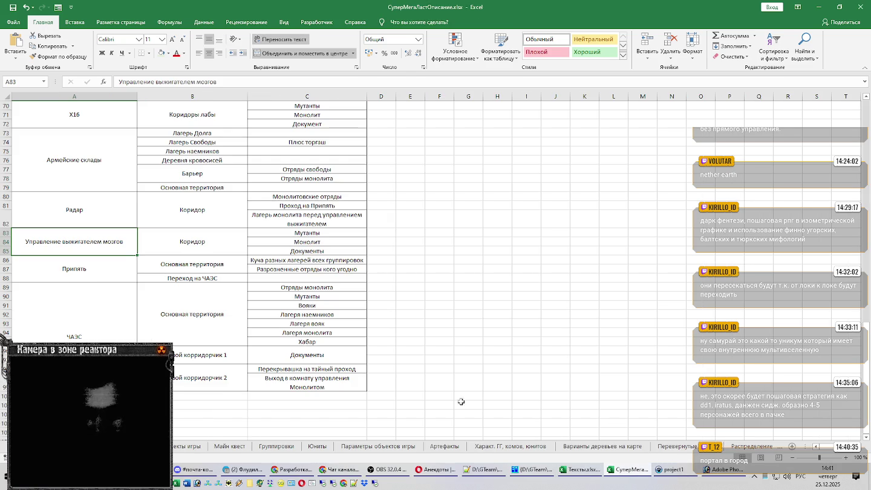
# Copy Припять from the description workbook and paste it into B14 of the Тексты table
pyautogui.click(93, 268)
pyautogui.doubleClick(94, 268)
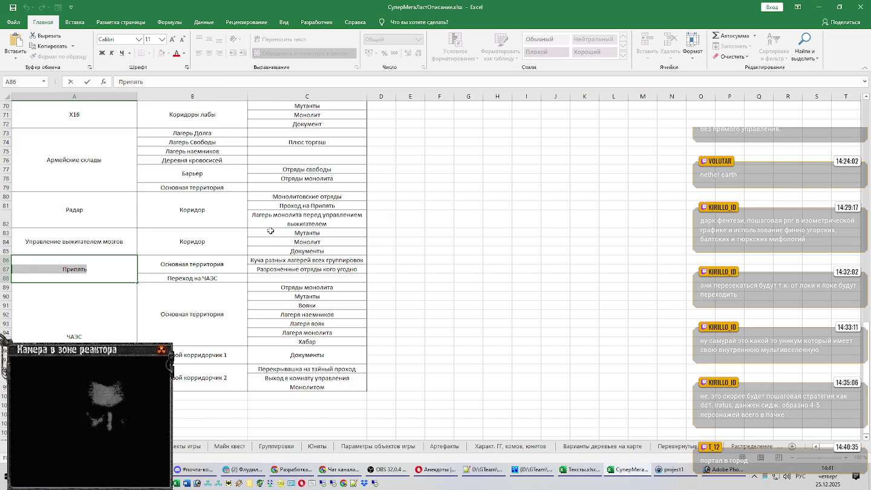
pyautogui.press('Escape')
pyautogui.hotkey('ctrl', 'c')
pyautogui.hotkey('alt', 'Tab')
pyautogui.click(84, 223)
pyautogui.hotkey('ctrl', 'v')
# Add ЧАЭС in B15 as the final location, giving length 4
pyautogui.click(92, 231)
pyautogui.write('ЧАЭС')
pyautogui.press('Return')
pyautogui.click(140, 124)
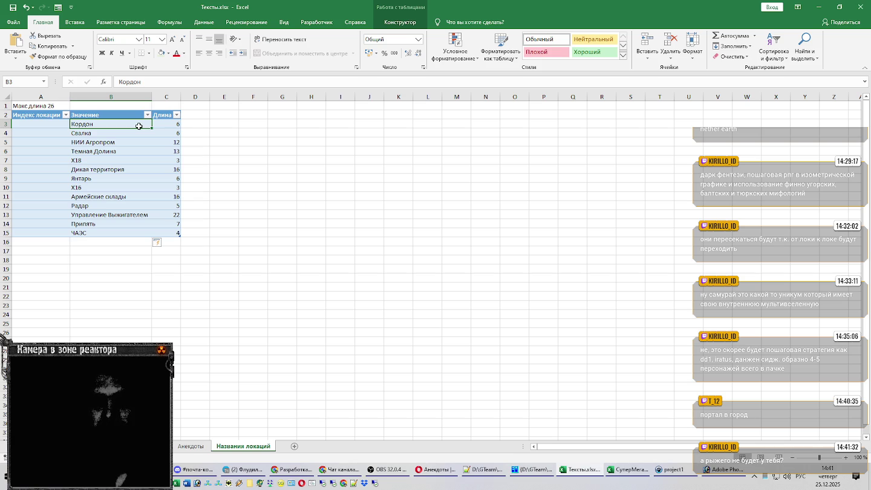
pyautogui.click(136, 216)
pyautogui.click(138, 188)
pyautogui.click(139, 177)
pyautogui.click(138, 169)
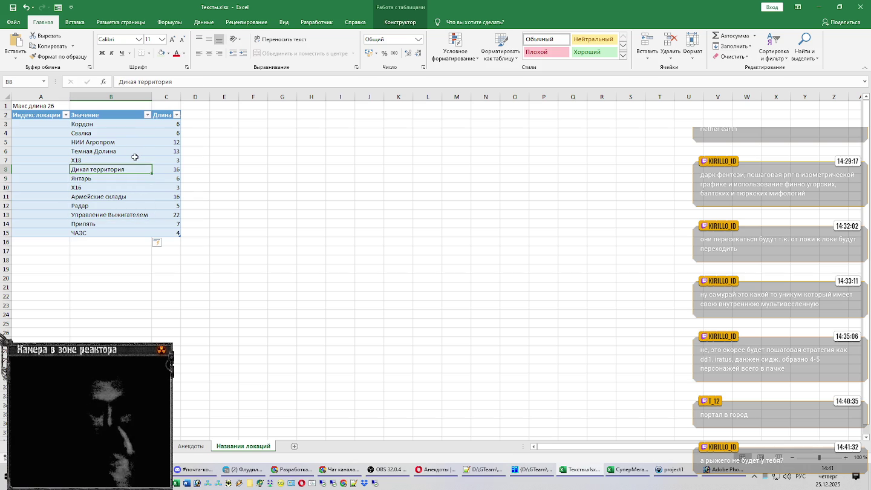
pyautogui.click(135, 153)
pyautogui.click(136, 144)
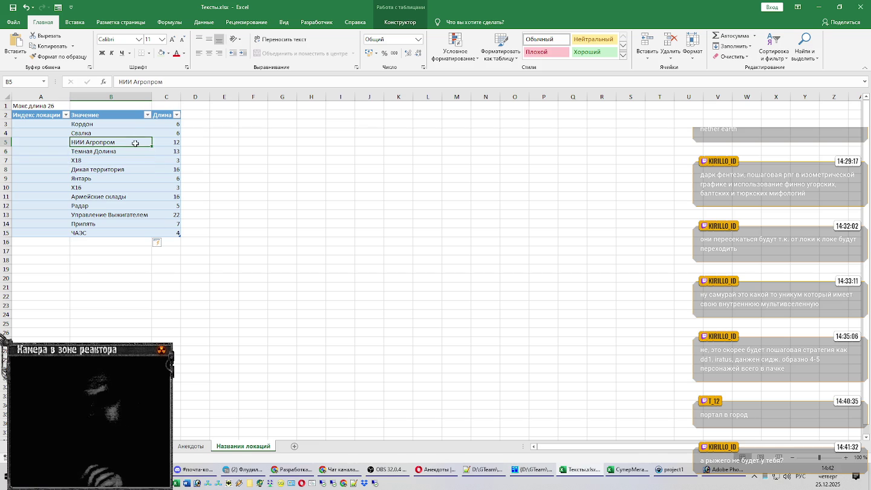
pyautogui.click(136, 134)
pyautogui.click(125, 122)
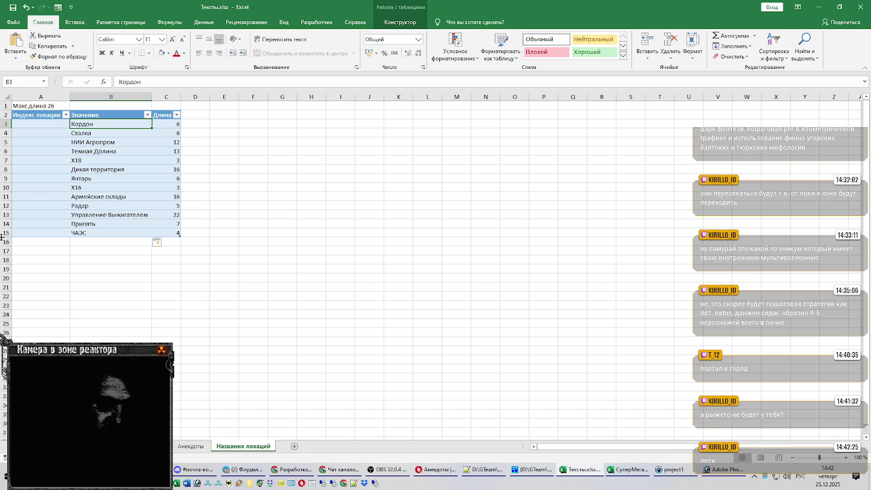
pyautogui.moveTo(84, 124); pyautogui.dragTo(88, 152)
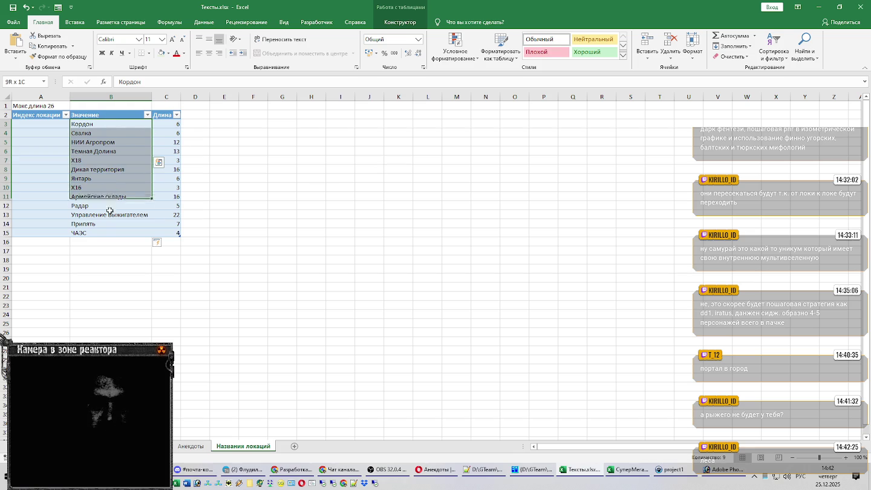
pyautogui.moveTo(84, 179); pyautogui.dragTo(103, 205)
pyautogui.click(102, 197)
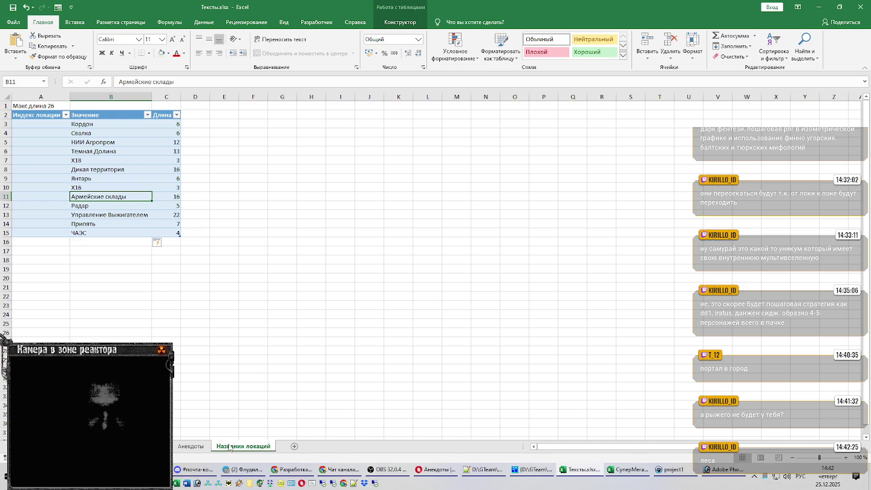
pyautogui.press('Up')
pyautogui.press('Up')
pyautogui.press('Up')
pyautogui.press('Up')
pyautogui.press('Up')
pyautogui.press('Up')
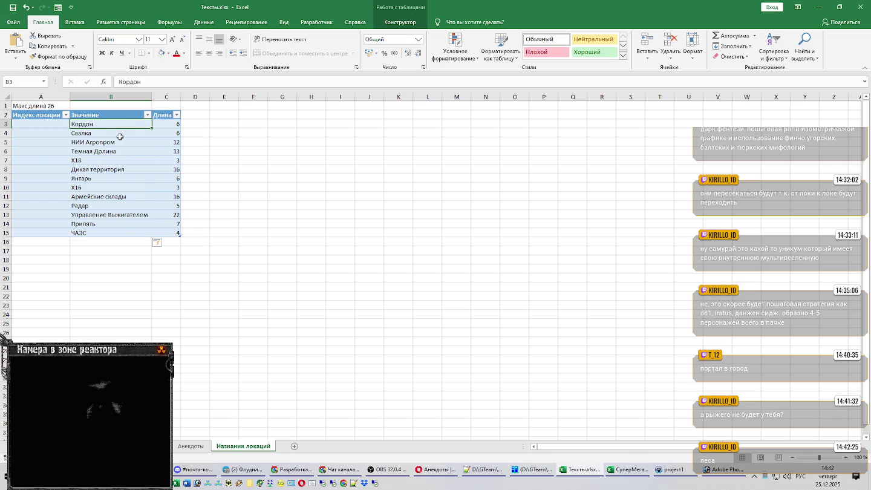
pyautogui.click(120, 136)
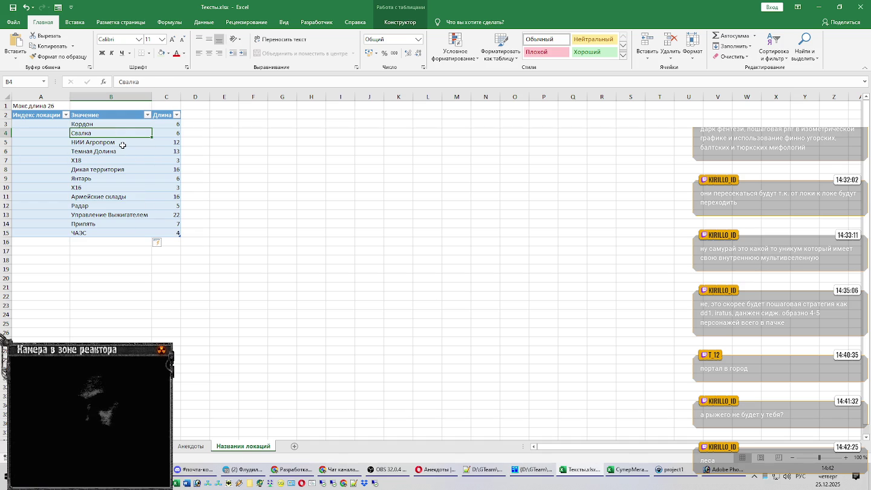
pyautogui.click(123, 146)
pyautogui.click(119, 159)
pyautogui.click(102, 188)
pyautogui.click(105, 206)
pyautogui.click(106, 216)
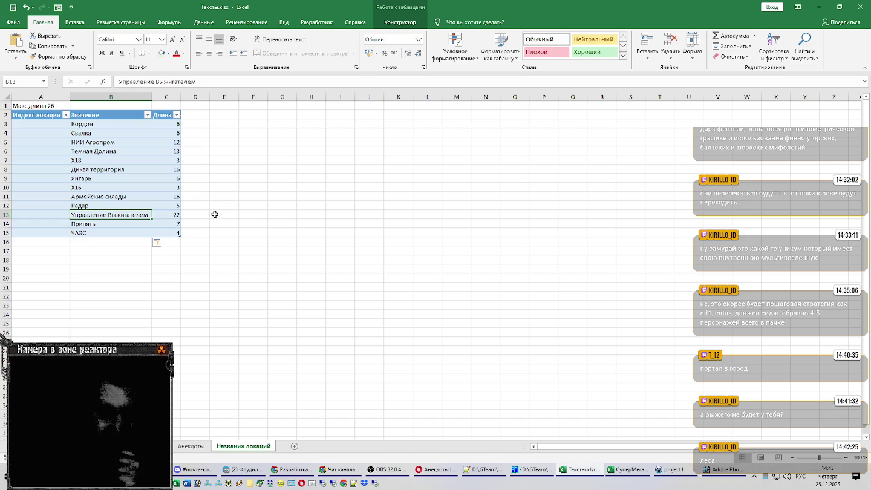
pyautogui.click(133, 224)
pyautogui.click(133, 232)
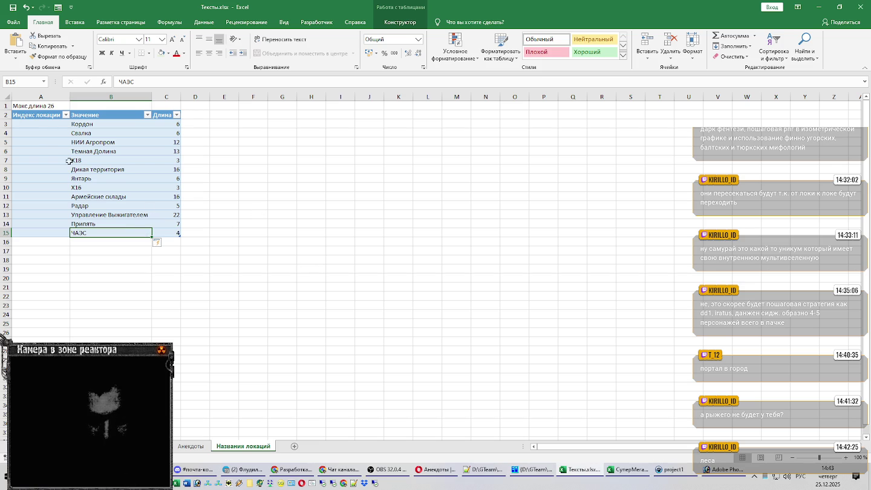
pyautogui.click(74, 125)
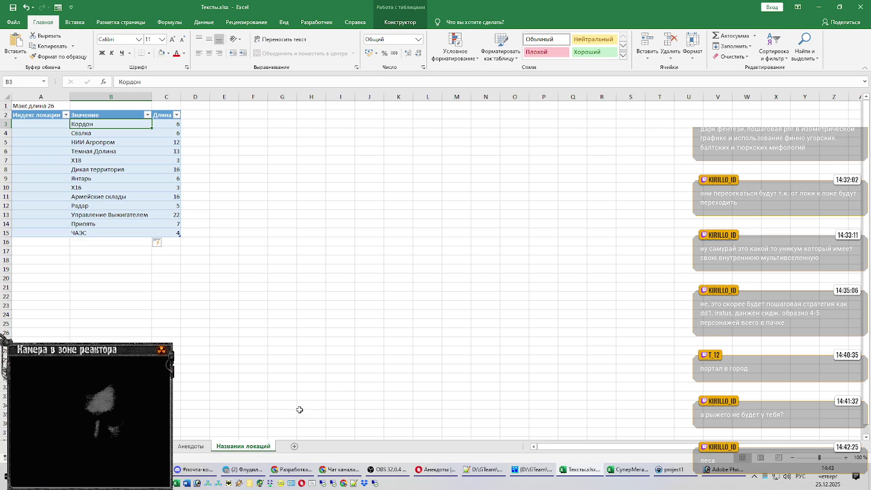
pyautogui.click(247, 471)
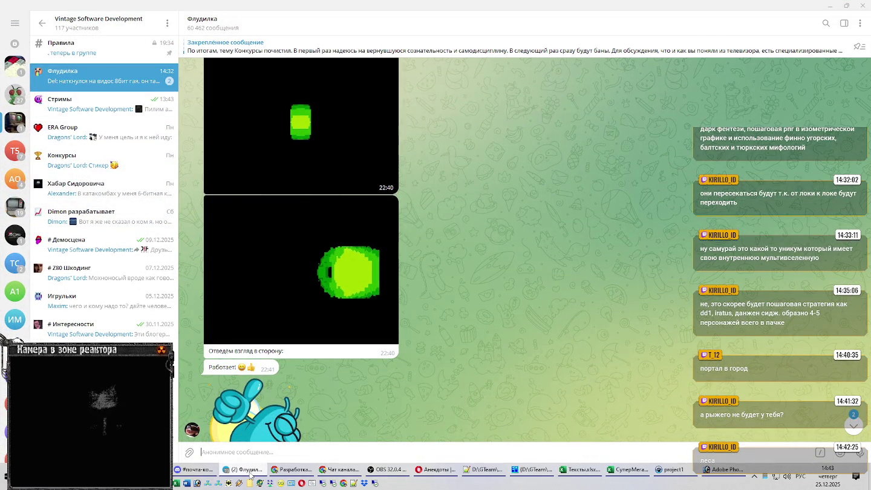
pyautogui.click(249, 471)
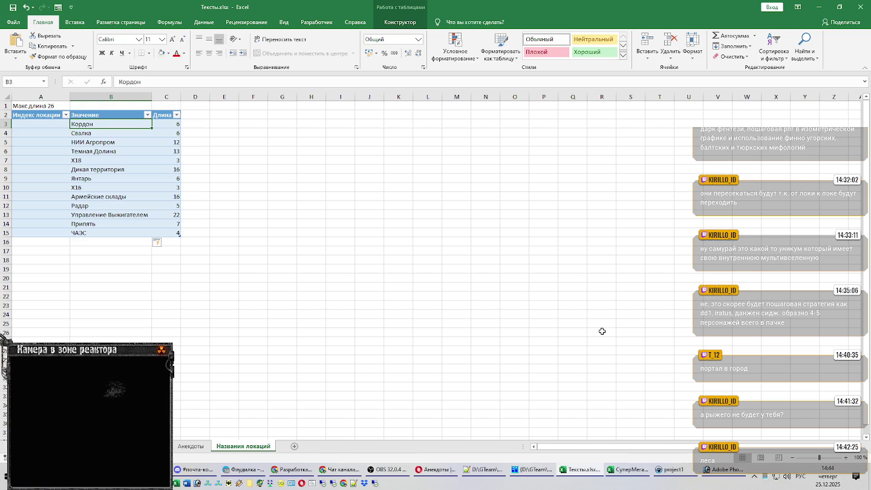
# Save the workbook with the location names table and switch to Opera
pyautogui.click(13, 8)
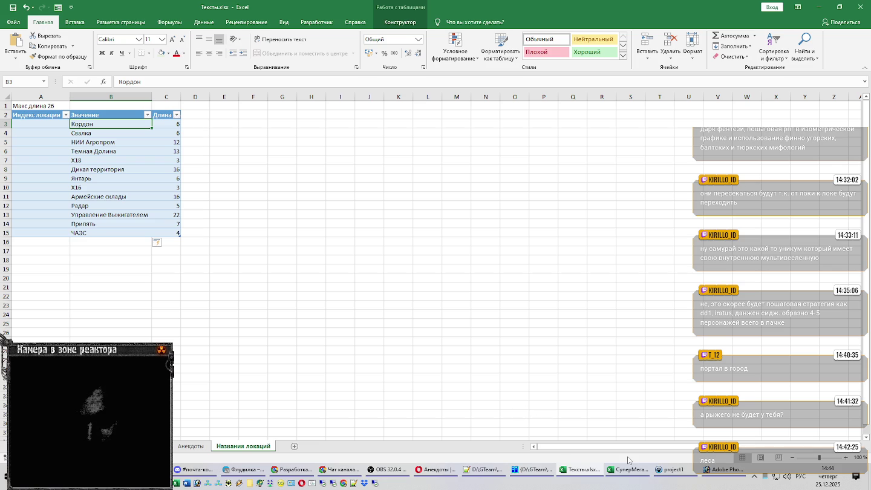
pyautogui.moveTo(436, 470)
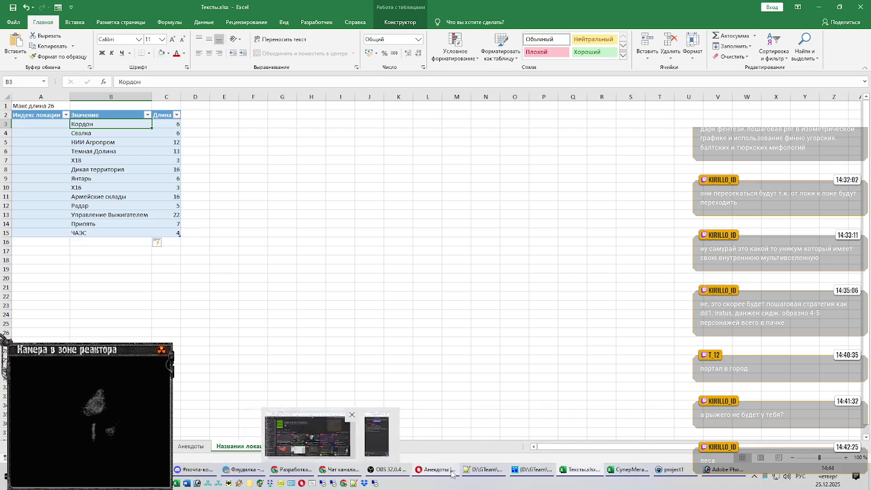
pyautogui.click(448, 471)
# Open your AP-PRO forum profile in a new tab from the account menu
pyautogui.click(39, 5)
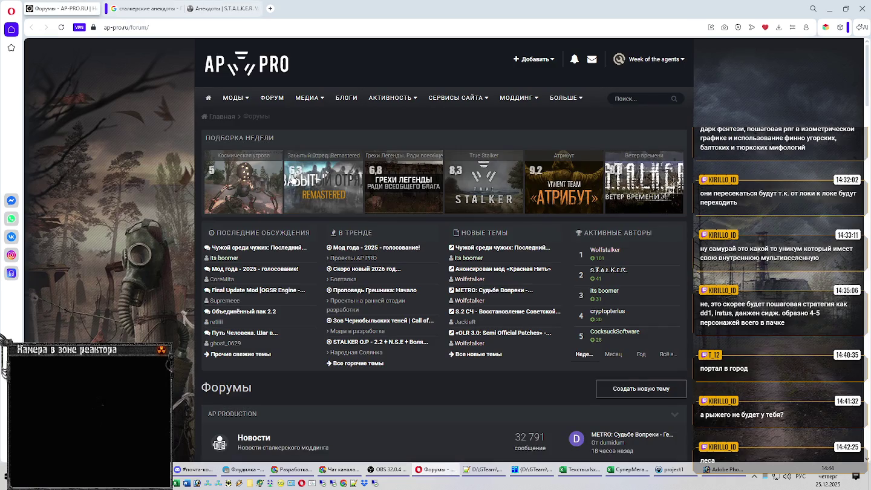
pyautogui.click(648, 59)
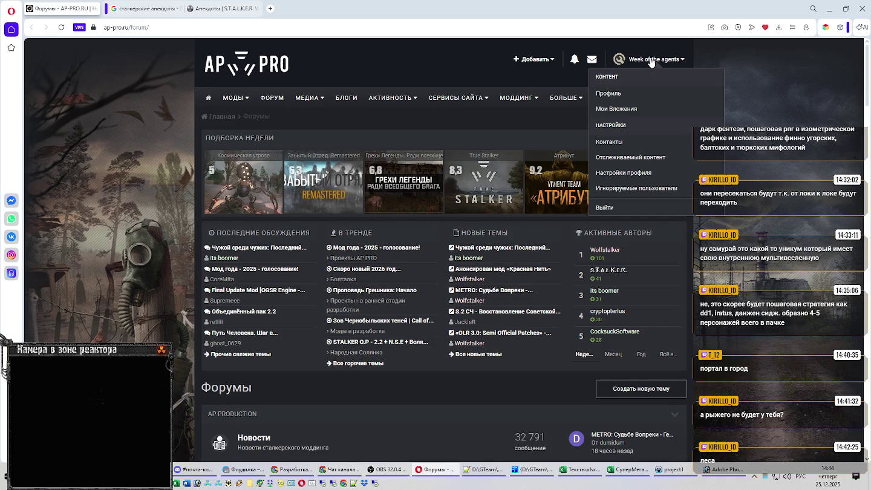
pyautogui.rightClick(621, 95)
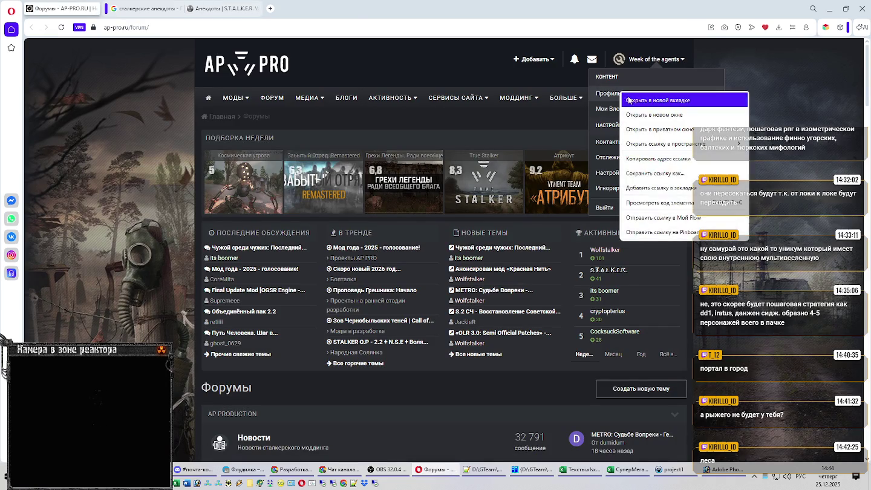
pyautogui.click(632, 95)
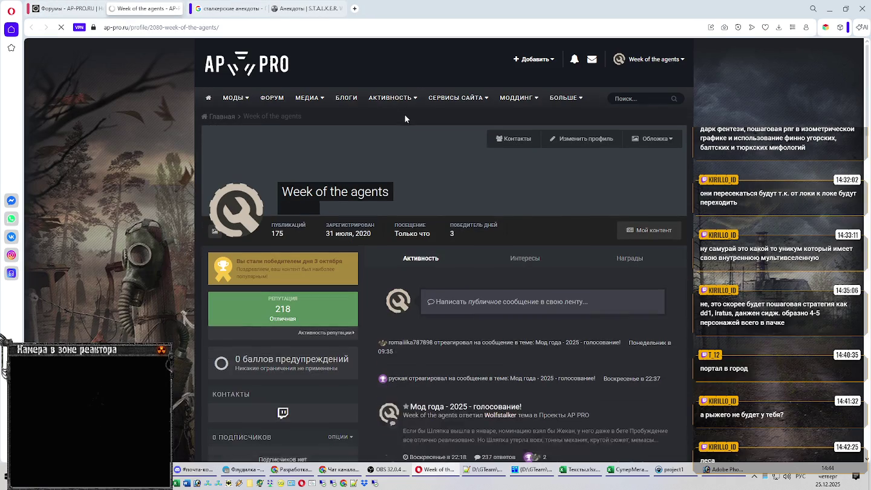
# Show the profile's Интересы list and open the Хабар project topic
pyautogui.scroll(-3, 393, 140)
pyautogui.scroll(1, 422, 161)
pyautogui.scroll(2, 422, 161)
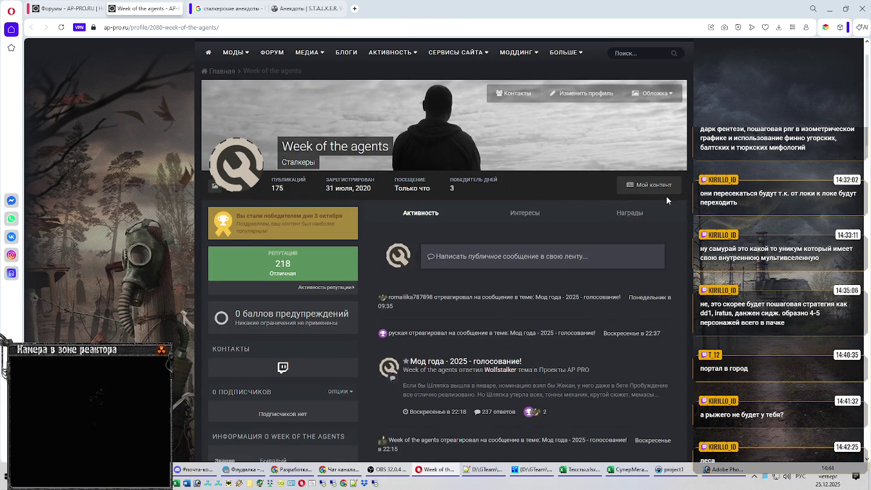
pyautogui.click(524, 213)
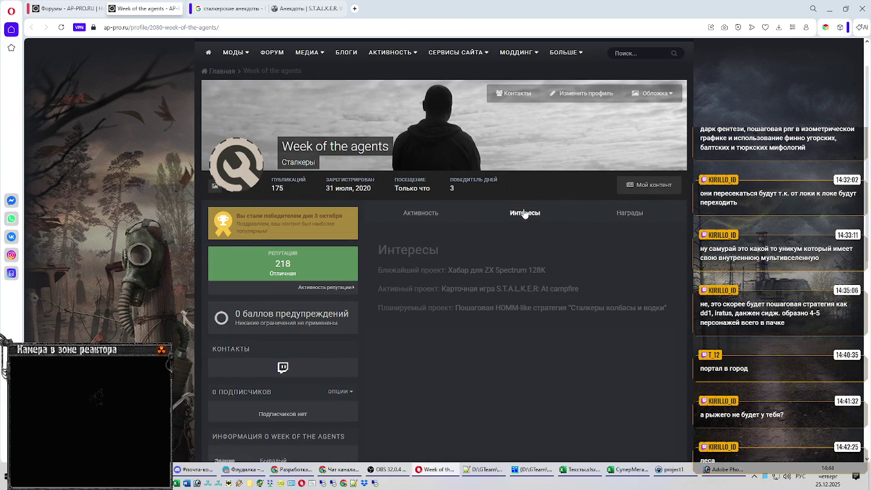
pyautogui.click(505, 270)
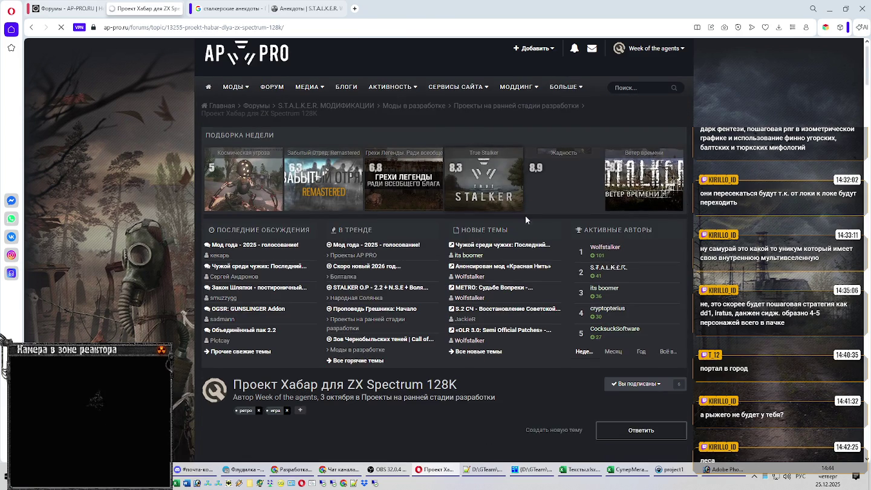
# Scroll through the Хабар ZX Spectrum 128K forum topic
pyautogui.scroll(-4, 524, 215)
pyautogui.scroll(-3, 544, 206)
pyautogui.scroll(-3, 548, 203)
pyautogui.scroll(-3, 549, 202)
pyautogui.scroll(3, 549, 202)
pyautogui.scroll(5, 551, 205)
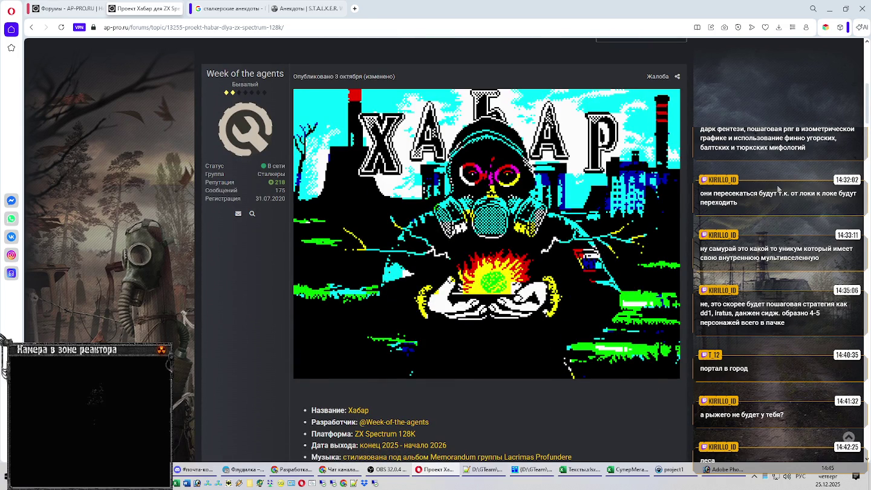
pyautogui.scroll(-3, 779, 189)
pyautogui.scroll(-3, 777, 191)
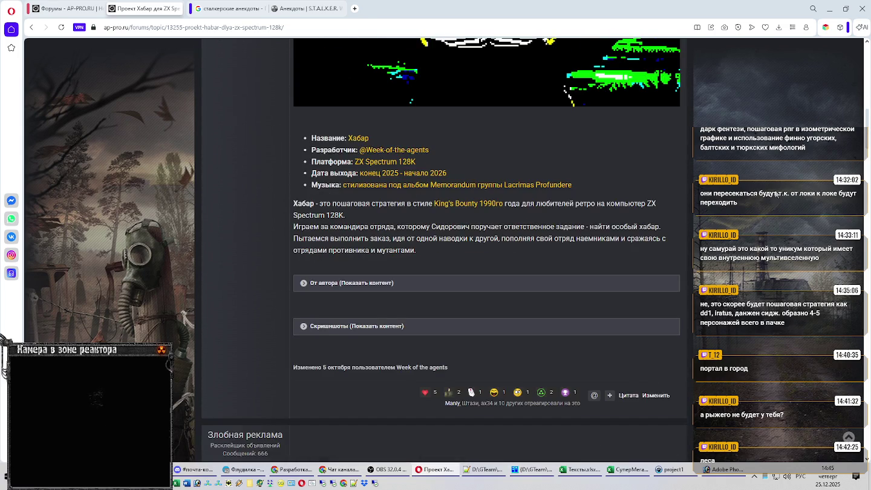
pyautogui.scroll(-6, 778, 193)
pyautogui.scroll(-6, 776, 194)
pyautogui.scroll(-5, 776, 194)
pyautogui.scroll(-5, 776, 195)
pyautogui.scroll(-5, 775, 195)
pyautogui.scroll(-5, 774, 195)
pyautogui.scroll(-5, 774, 195)
pyautogui.scroll(-4, 772, 195)
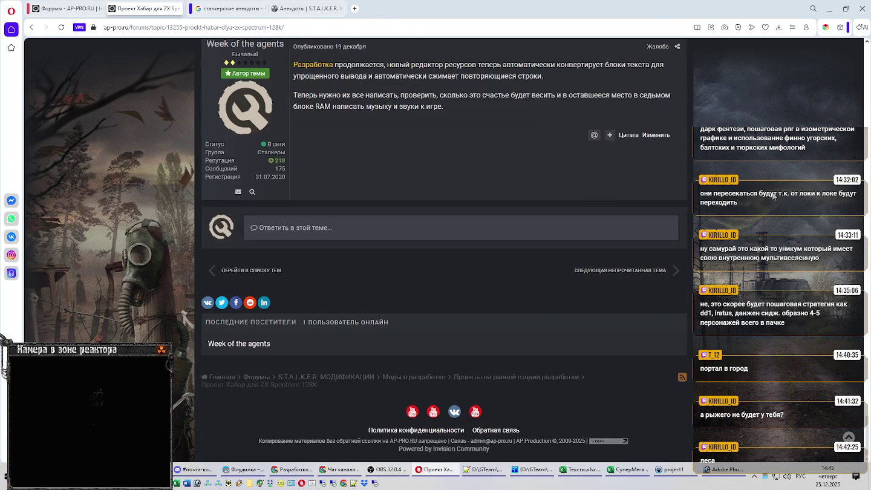
pyautogui.scroll(10, 770, 195)
pyautogui.scroll(6, 768, 194)
pyautogui.scroll(5, 766, 195)
pyautogui.scroll(5, 762, 195)
pyautogui.scroll(5, 757, 196)
pyautogui.scroll(5, 752, 196)
pyautogui.scroll(10, 749, 196)
pyautogui.scroll(5, 750, 198)
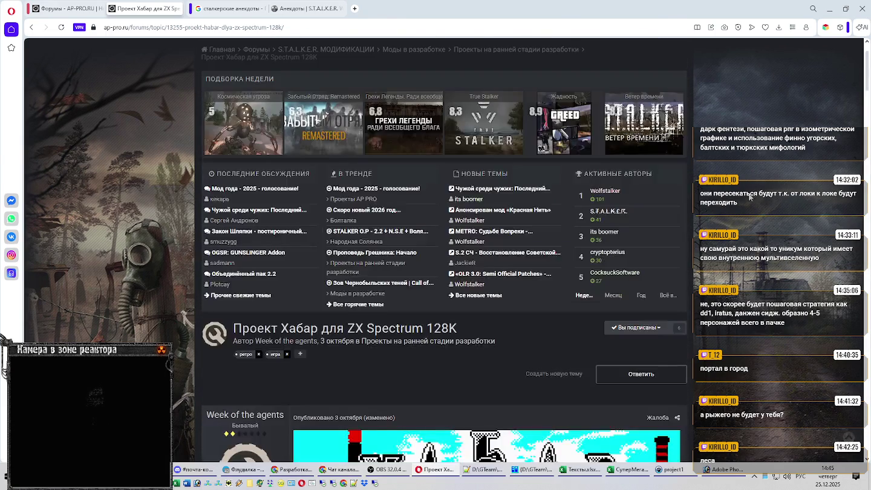
# Glance at the STALKER jokes wiki page, then minimise Opera
pyautogui.scroll(-5, 748, 199)
pyautogui.scroll(2, 749, 198)
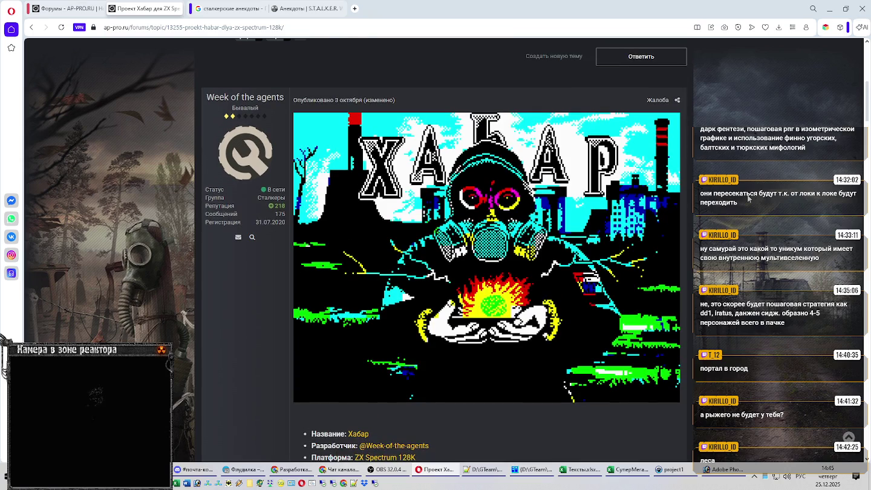
pyautogui.click(281, 10)
pyautogui.click(830, 8)
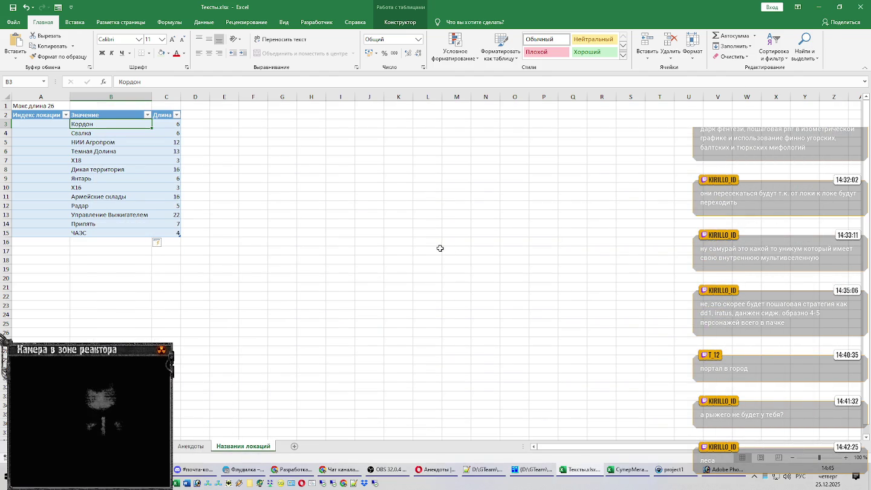
# Check the СуперМегаЛастОписание workbook, minimise it, and bring up the Photoshop mockup
pyautogui.click(634, 470)
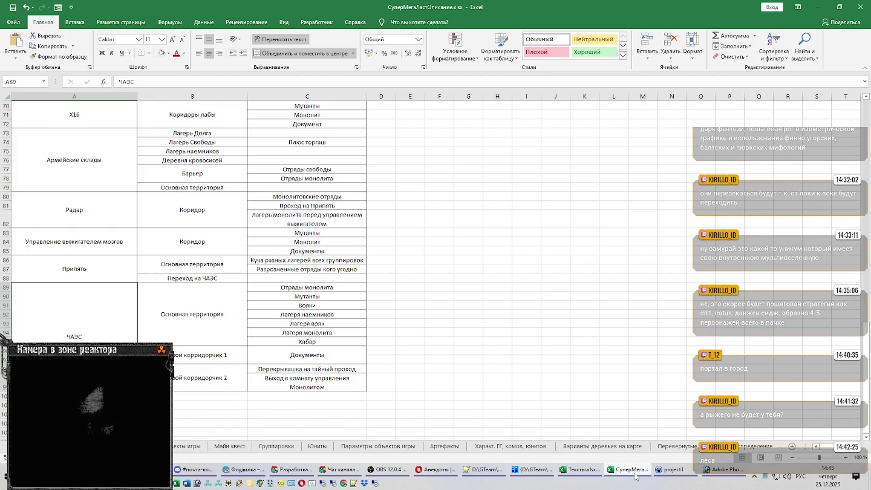
pyautogui.click(635, 474)
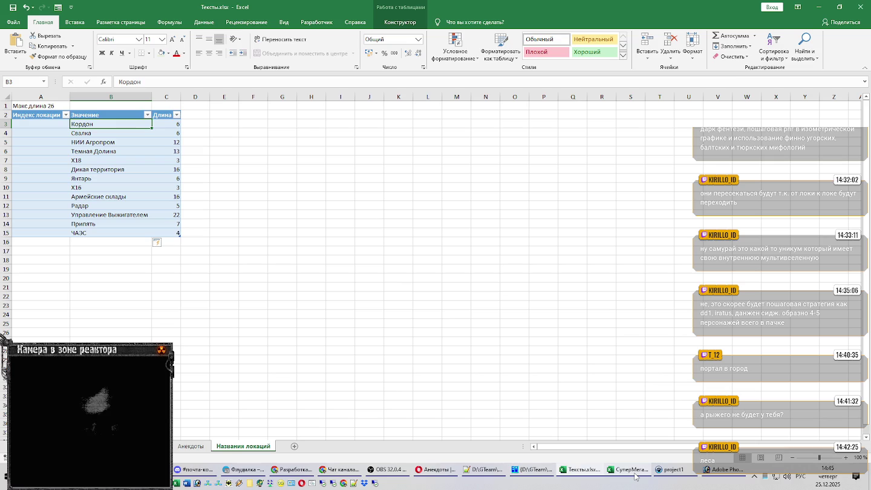
pyautogui.click(719, 471)
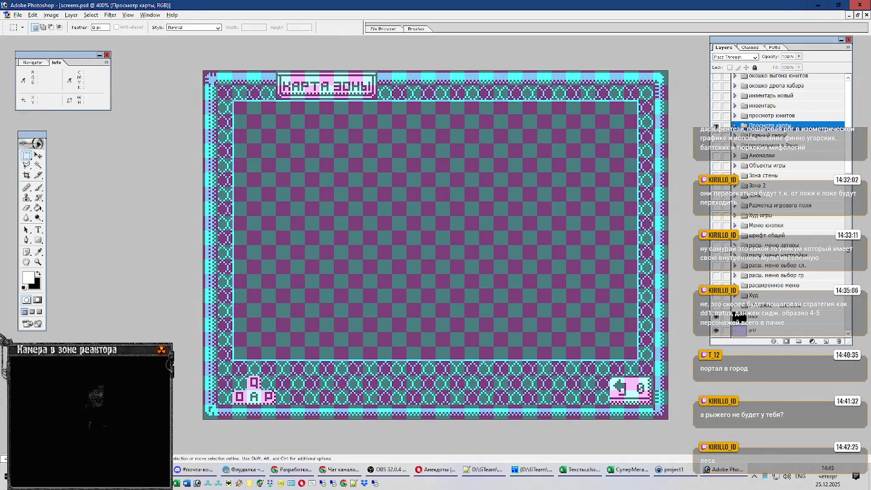
# Swap the Просмотр карты layer for the expanded просмотр юнитов group, then return to Excel
pyautogui.click(716, 126)
pyautogui.click(768, 115)
pyautogui.click(716, 116)
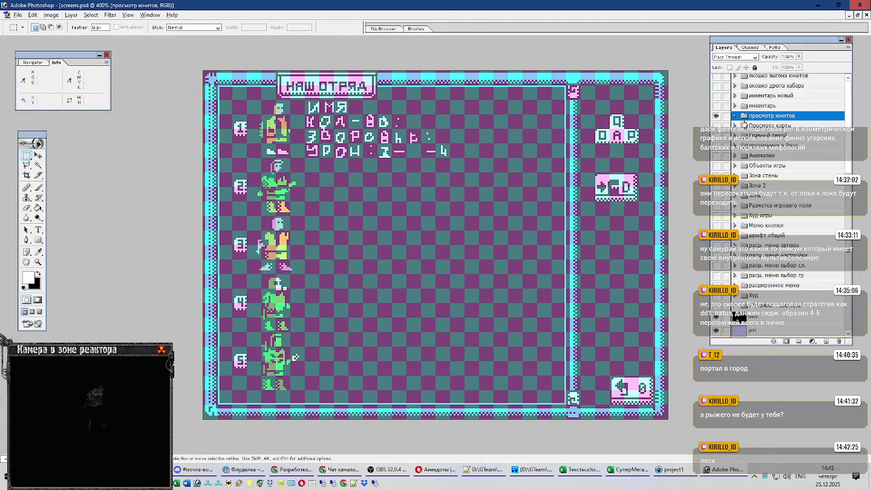
pyautogui.click(736, 115)
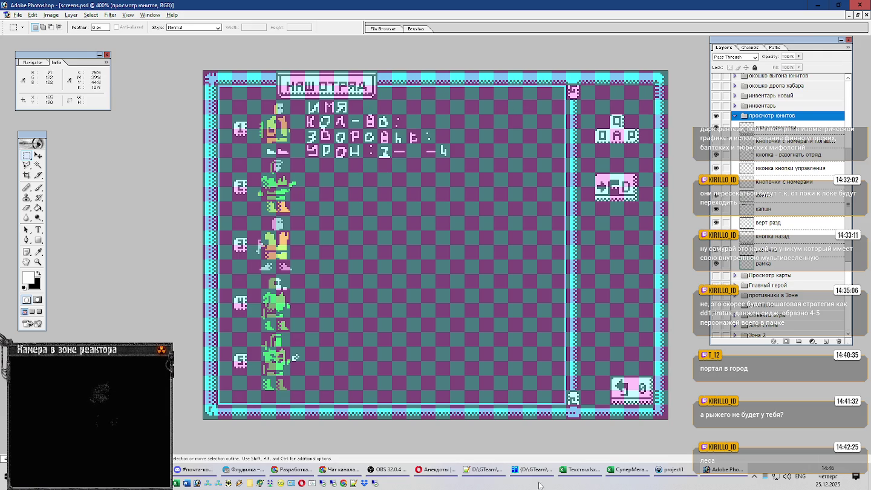
pyautogui.click(586, 475)
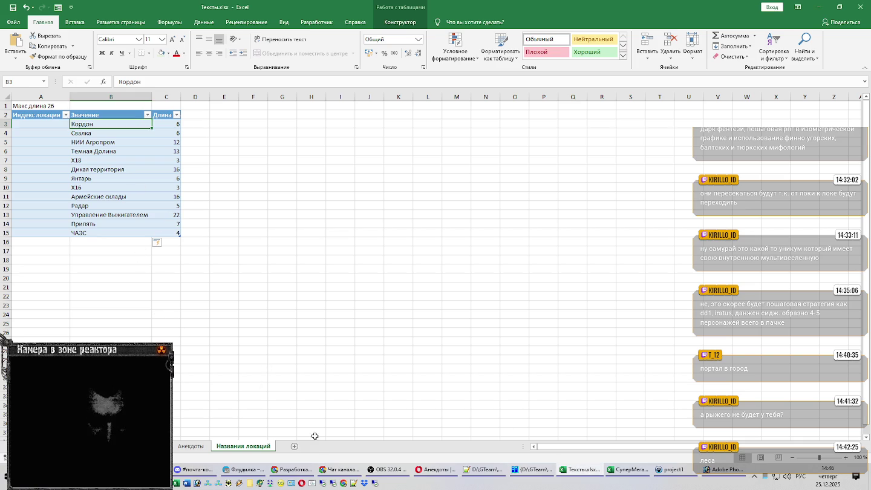
# On the constants sheet, enter Кол-во: in A3 below TSpace
pyautogui.hotkey('ctrl', 'pageup')
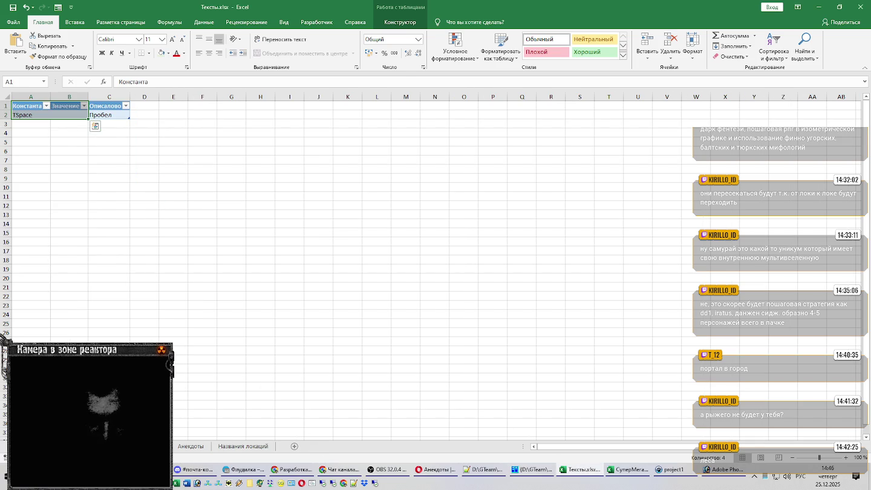
pyautogui.click(33, 123)
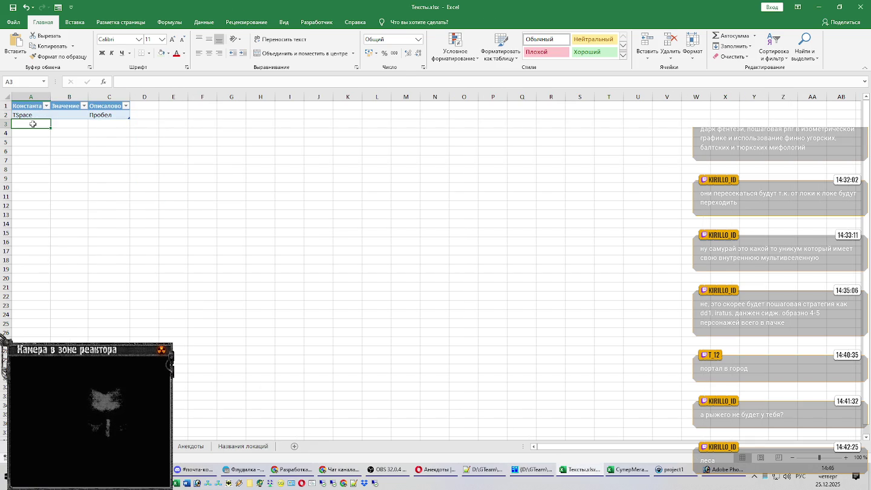
pyautogui.hotkey('alt', 'Tab')
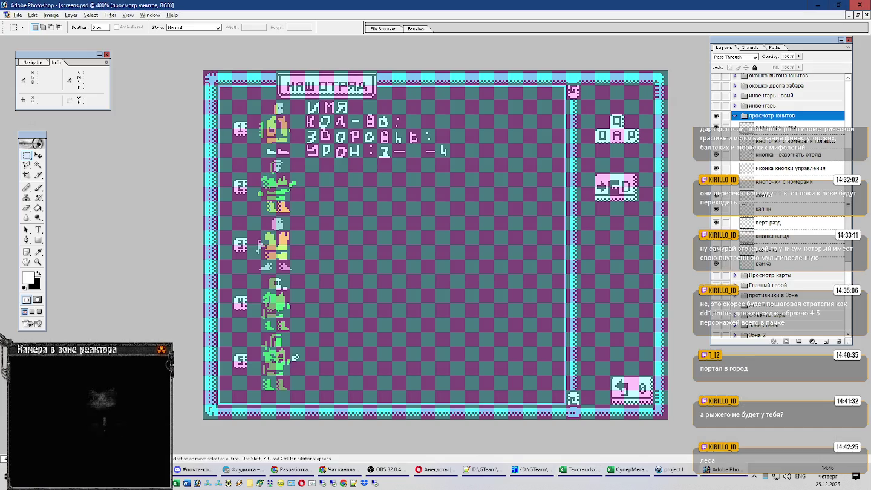
pyautogui.hotkey('alt', 'Tab')
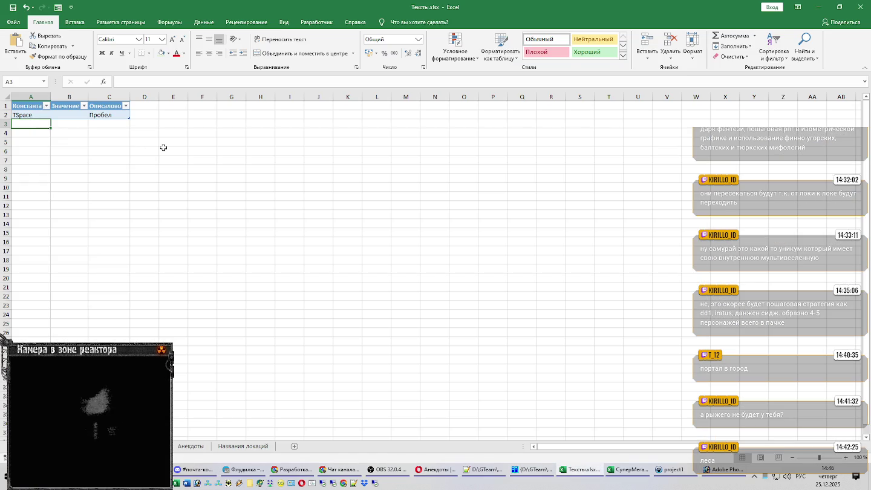
pyautogui.write('Кол-во:')
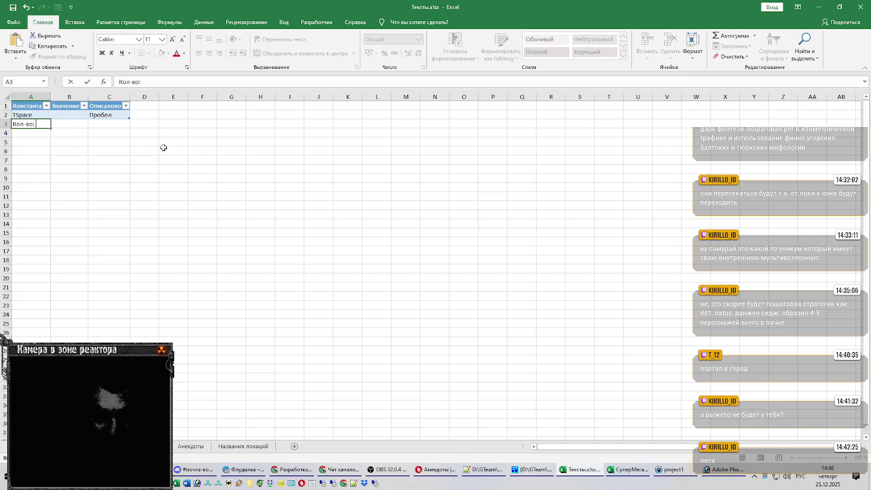
pyautogui.press('Return')
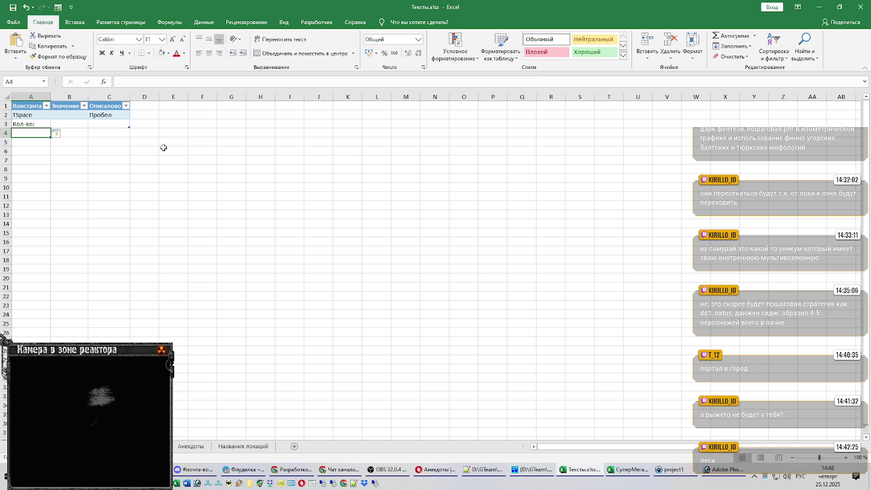
# Enter Здоровье: in A4, comparing against the Photoshop unit screen
pyautogui.hotkey('alt', 'Tab')
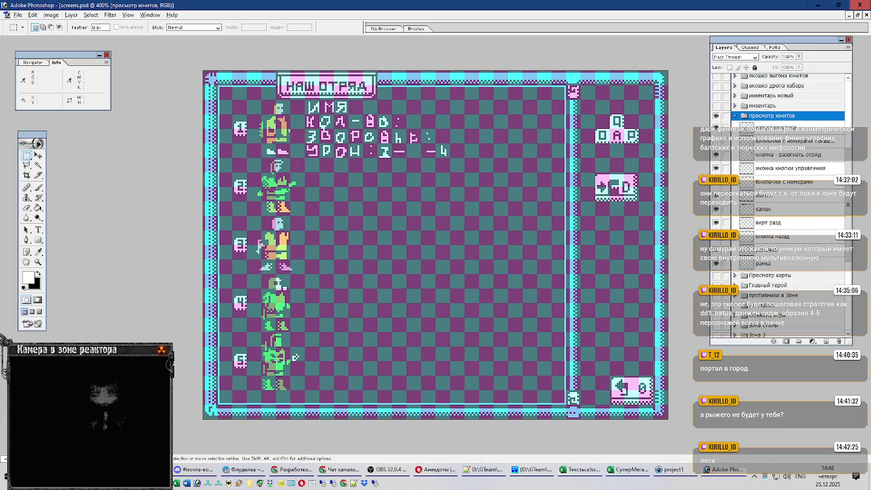
pyautogui.hotkey('alt', 'Tab')
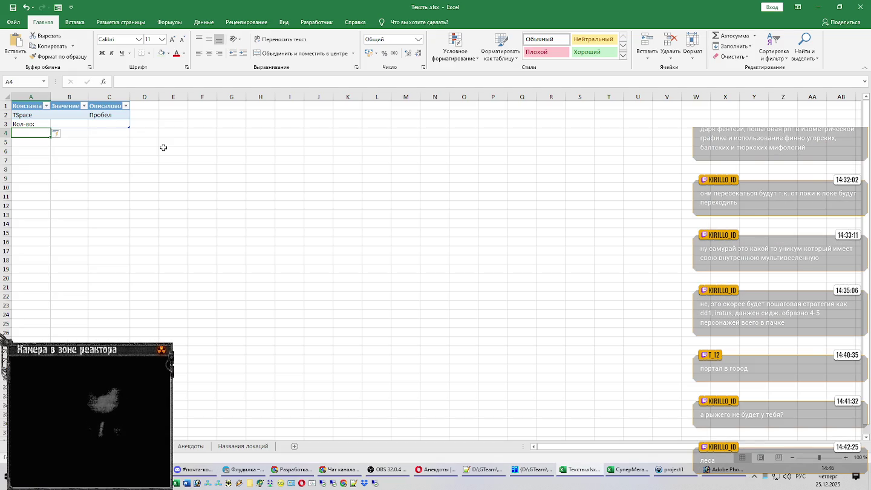
pyautogui.hotkey('alt', 'Tab')
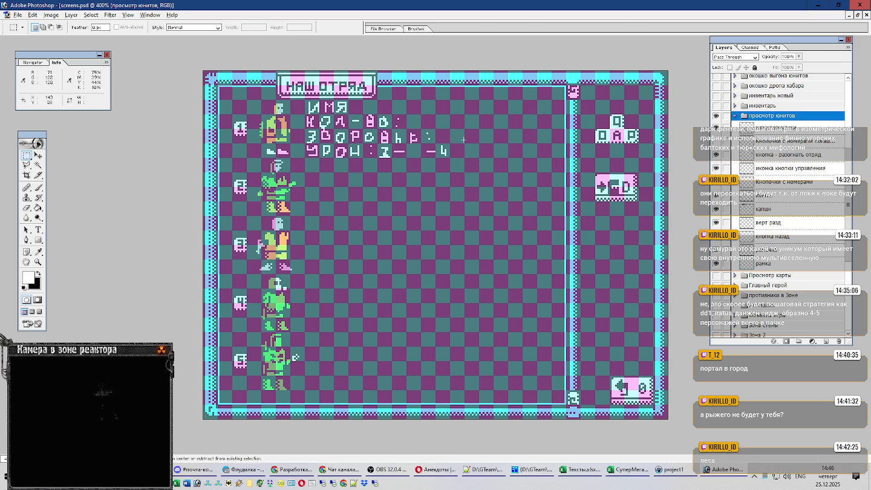
pyautogui.hotkey('alt', 'Tab')
pyautogui.write('Здоровье:')
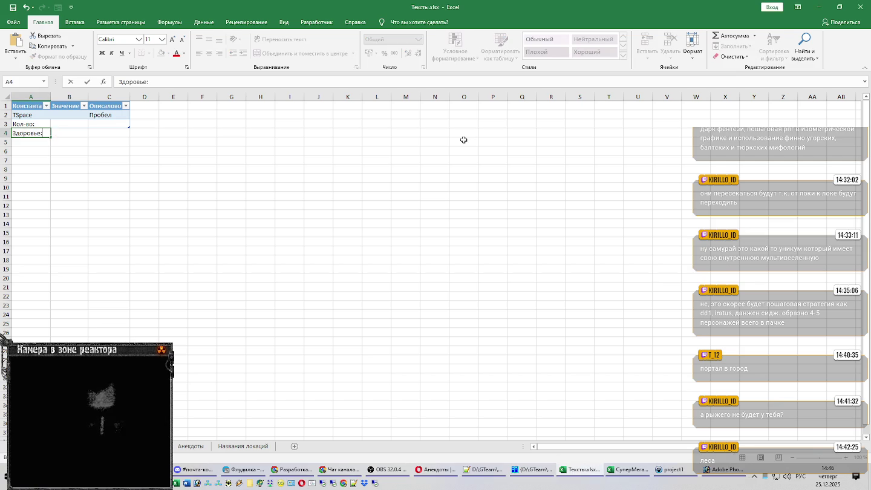
pyautogui.press('Return')
# Enter Урон: in A5 and a hyphen in A6
pyautogui.hotkey('alt', 'Tab')
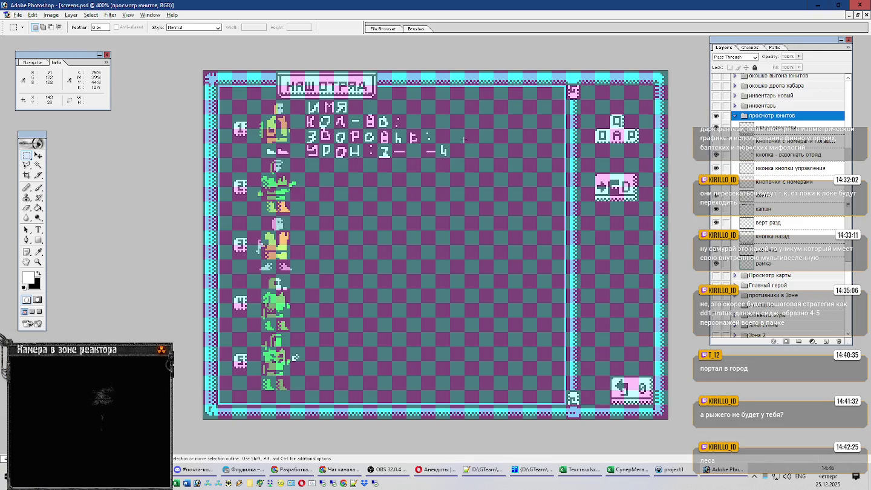
pyautogui.hotkey('alt', 'Tab')
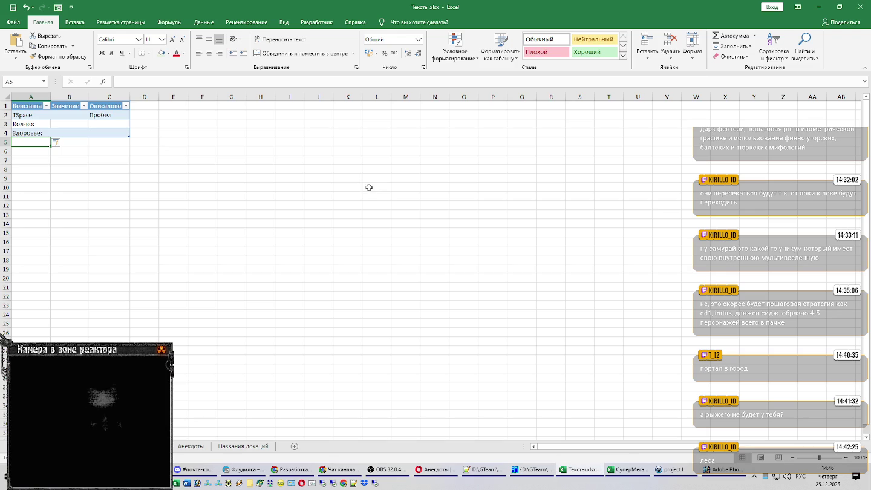
pyautogui.write('Урон:')
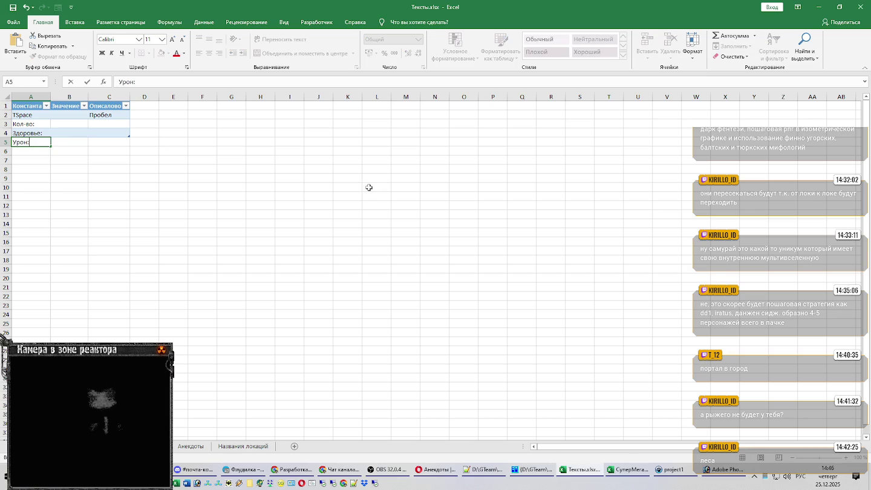
pyautogui.press('Return')
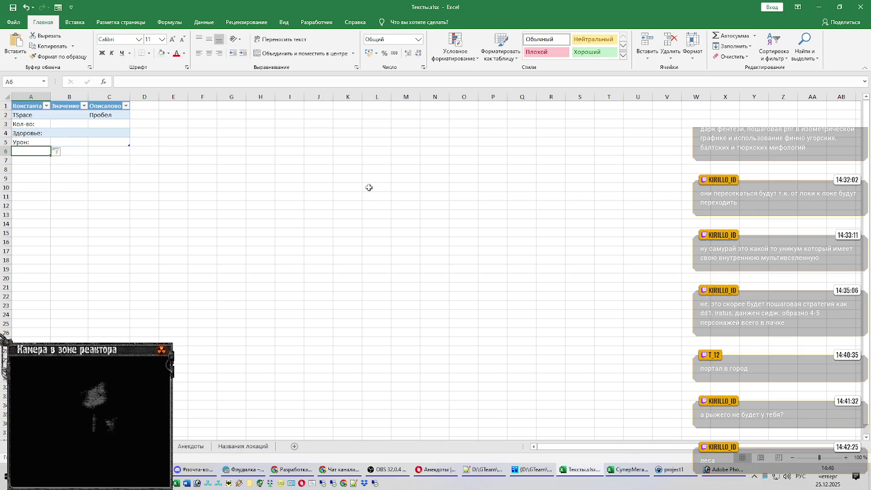
pyautogui.press('F2')
pyautogui.press('Return')
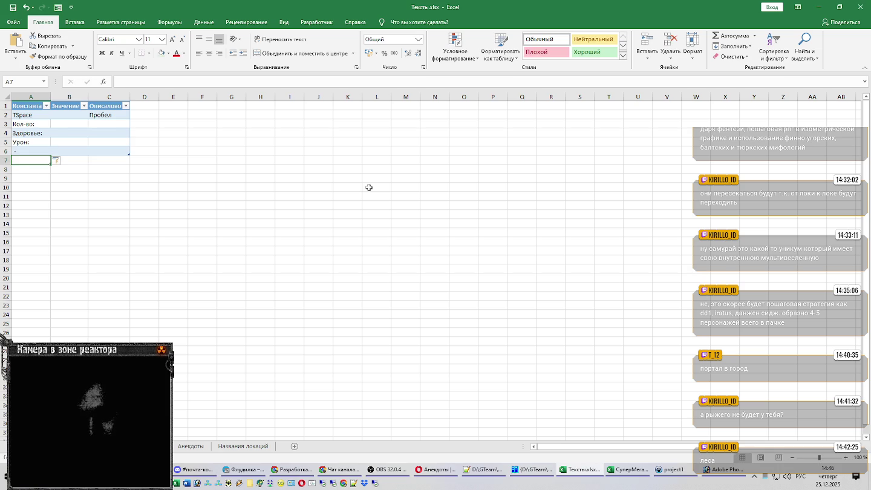
# Describe the hyphen in C6 as 'дефис с пробелами'
pyautogui.press('Up')
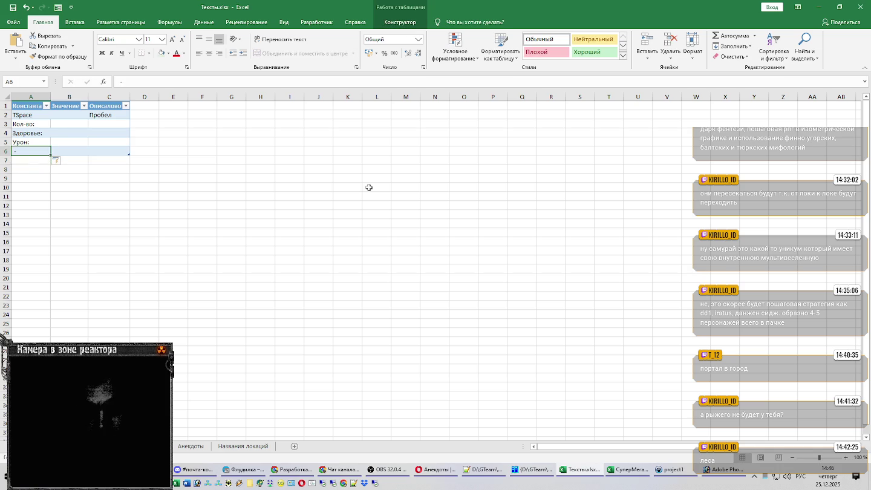
pyautogui.press('Right')
pyautogui.press('Right')
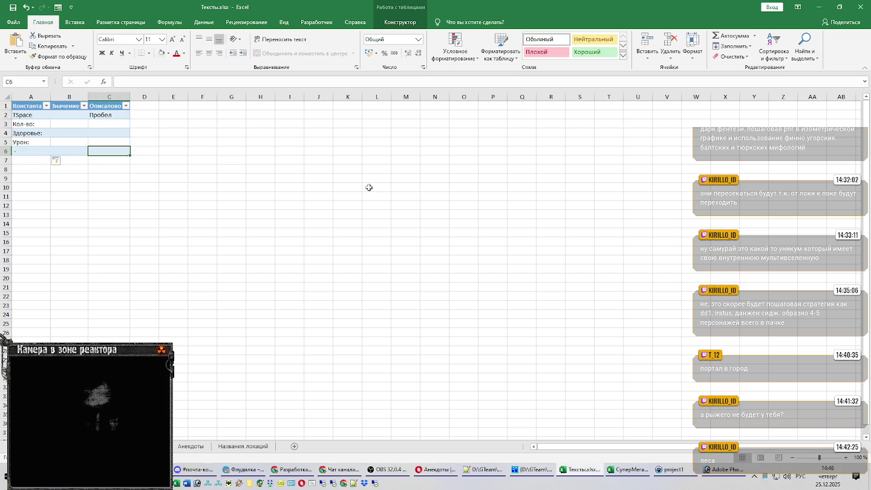
pyautogui.write('дефис')
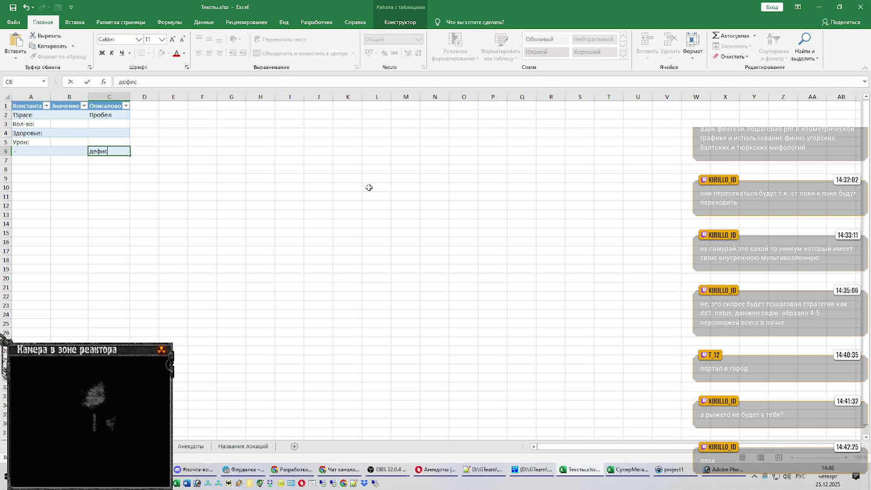
pyautogui.write(' с пробелами')
pyautogui.press('Return')
# Clear the hyphen row 6 of the constants table after comparing with the Photoshop mockup
pyautogui.hotkey('alt', 'Tab')
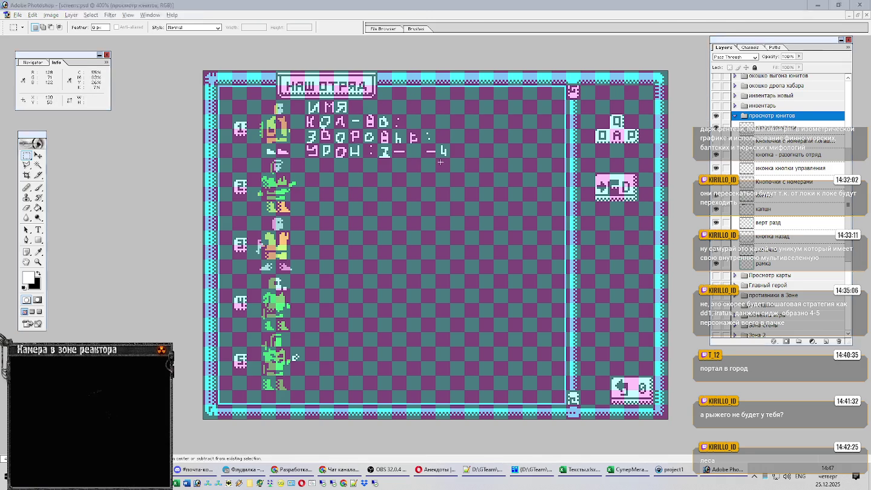
pyautogui.hotkey('alt', 'Tab')
pyautogui.click(115, 151)
pyautogui.press('Delete')
pyautogui.press('Left')
pyautogui.press('Left')
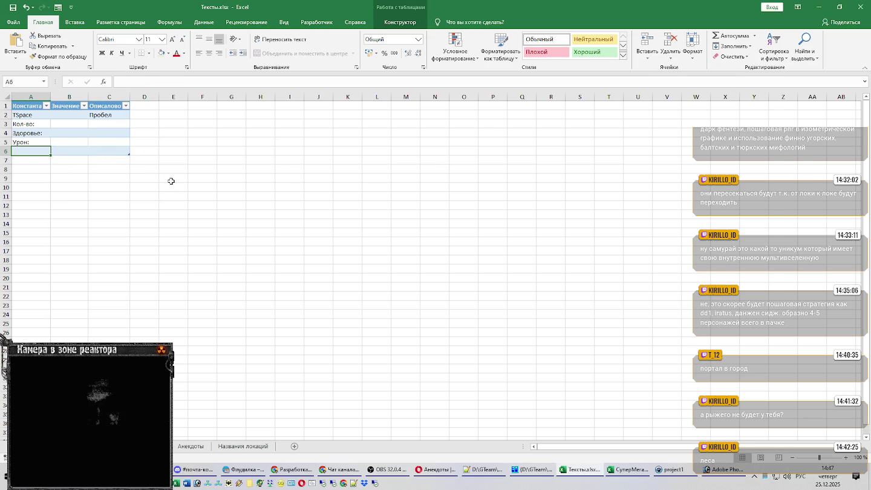
pyautogui.hotkey('alt', 'Tab')
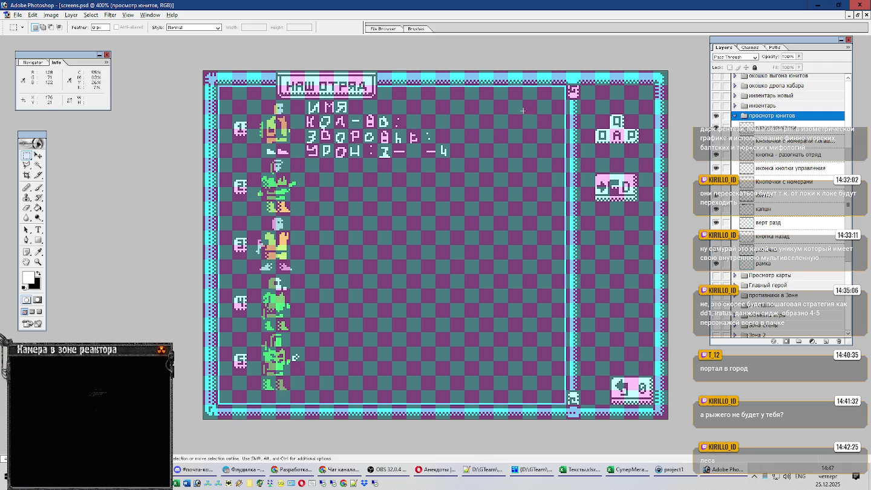
pyautogui.hotkey('alt', 'Tab')
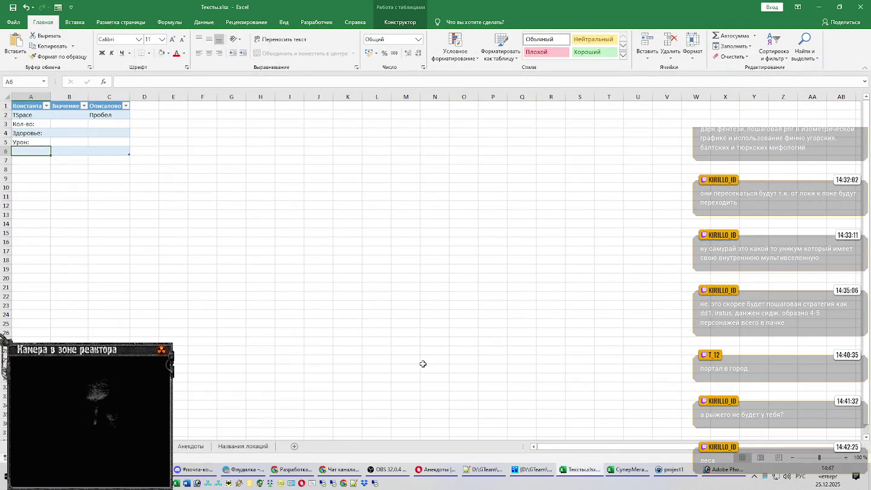
# Add a new sheet after Названия локаций and enter a title in A1
pyautogui.click(269, 447)
pyautogui.click(294, 447)
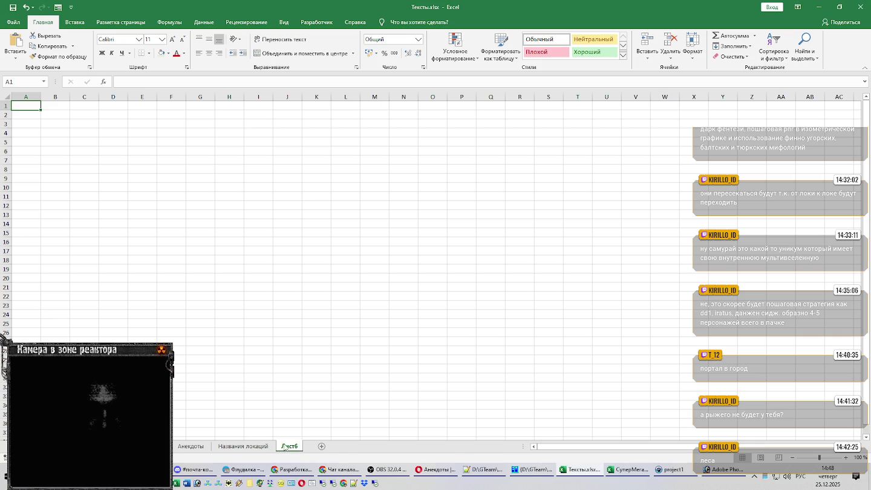
pyautogui.write('Имена бнито')
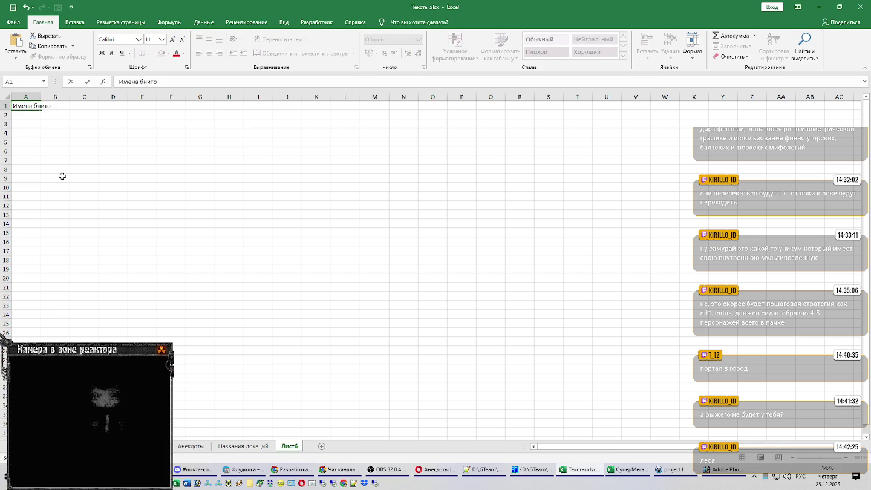
pyautogui.press('BackSpace')
pyautogui.press('BackSpace')
pyautogui.press('BackSpace')
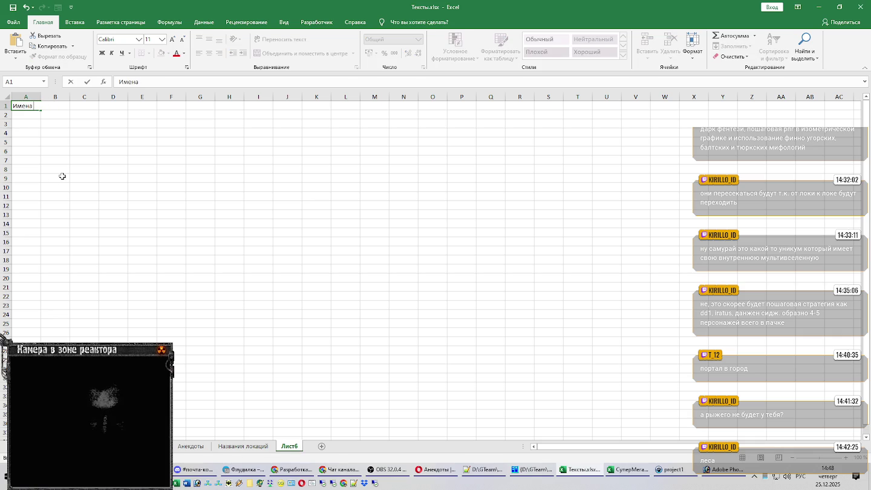
pyautogui.write('юнитов')
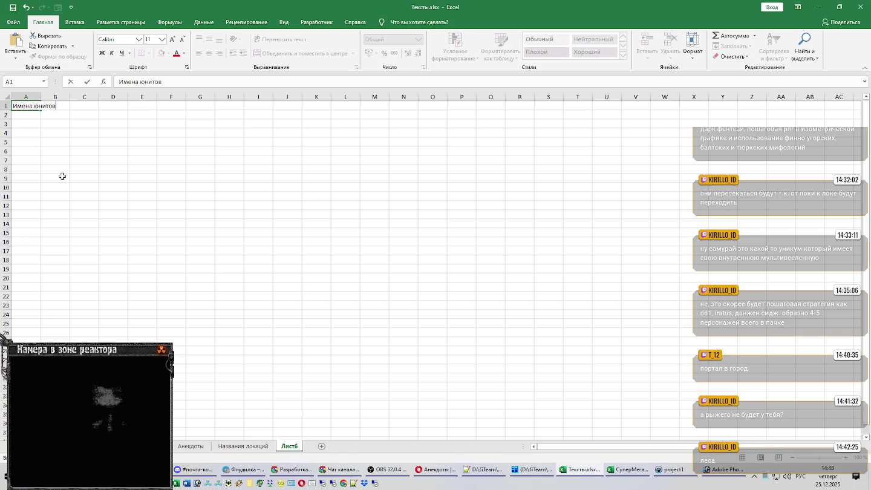
pyautogui.hotkey('ctrl', 'Return')
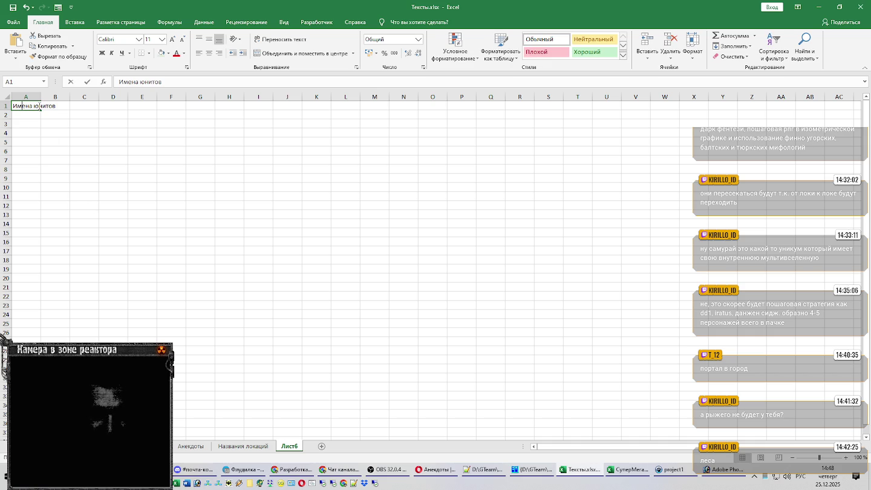
# Rename the sheet to Имена юнитов and put 'Макс 13 символов' in A1
pyautogui.click(287, 446)
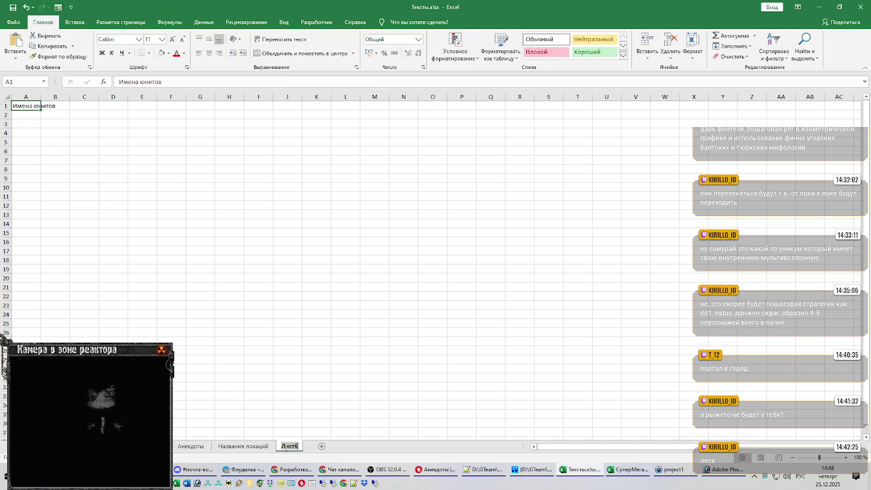
pyautogui.write('Имена юнитов')
pyautogui.press('Return')
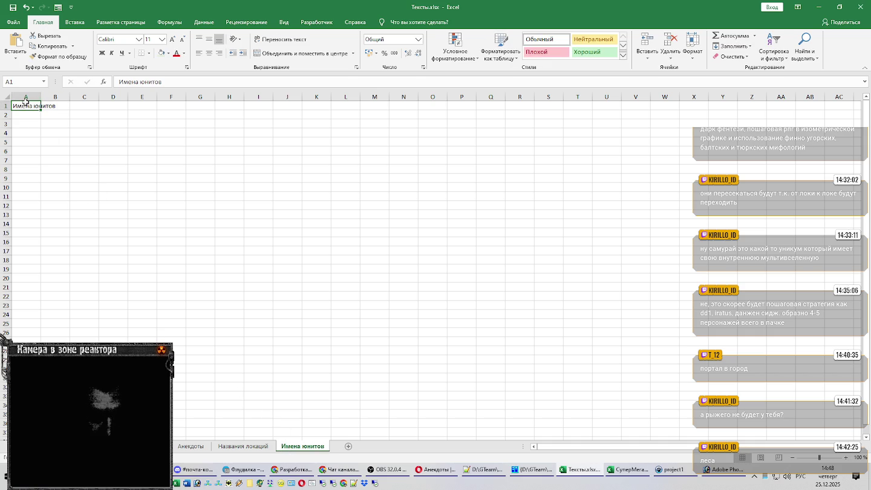
pyautogui.write('Мак')
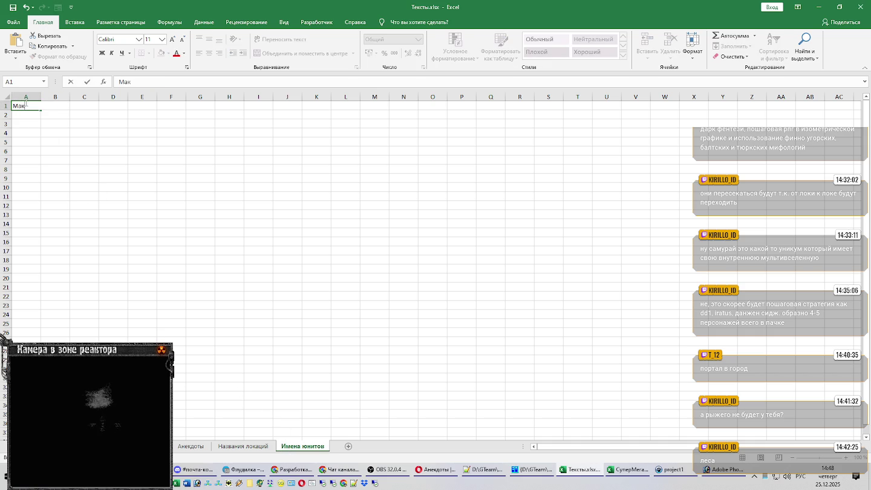
pyautogui.write('с 13 символов')
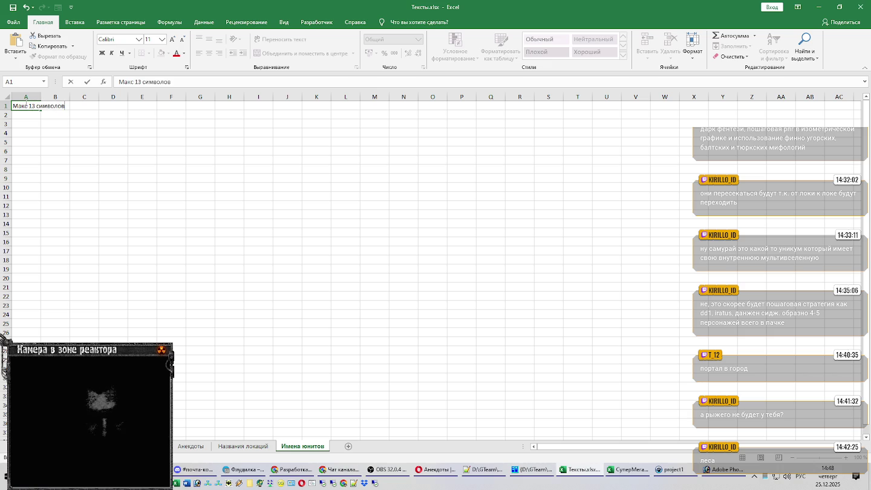
pyautogui.press('Return')
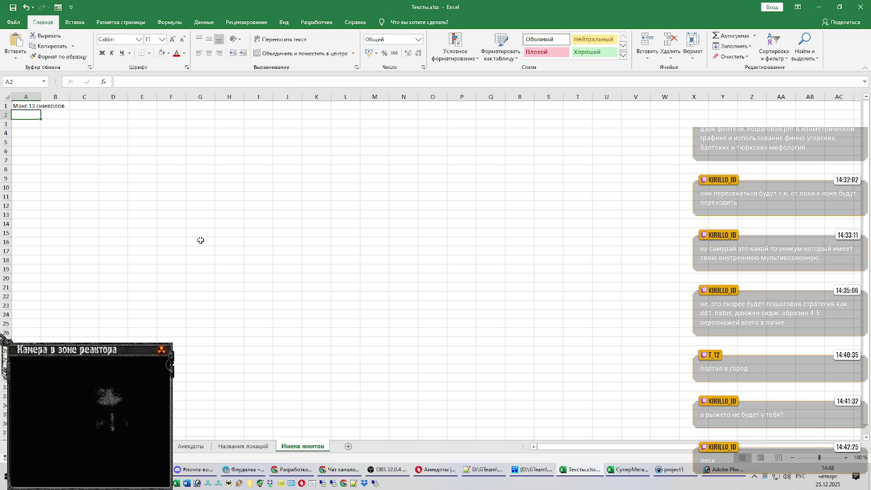
# Enter the headers Имя and Длина in A3:B3
pyautogui.press('Down')
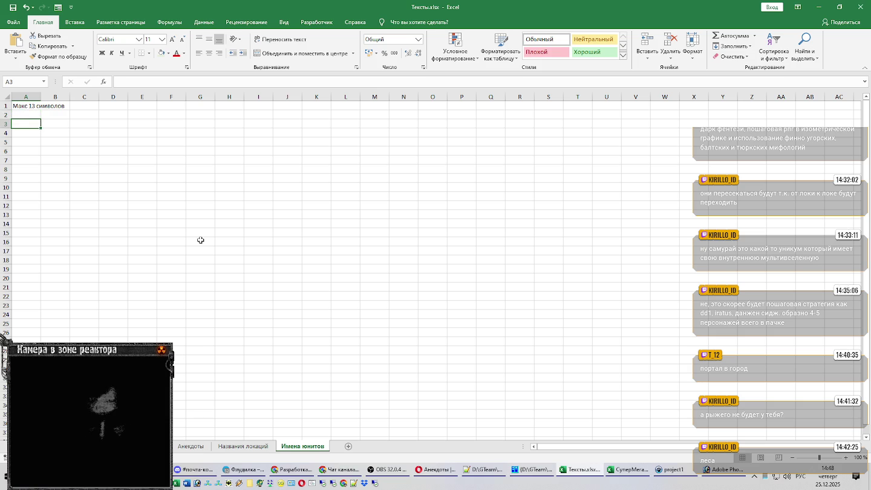
pyautogui.write('Мия')
pyautogui.press('BackSpace')
pyautogui.write('Имя')
pyautogui.press('Tab')
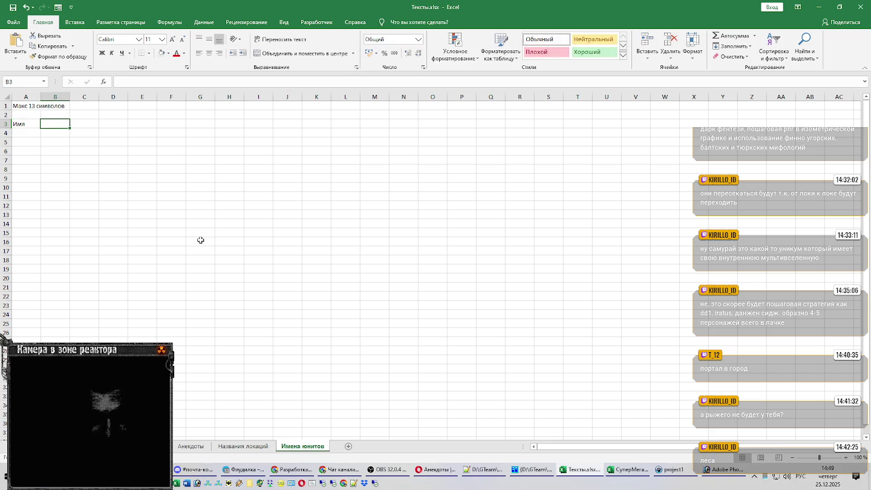
pyautogui.write('Длина')
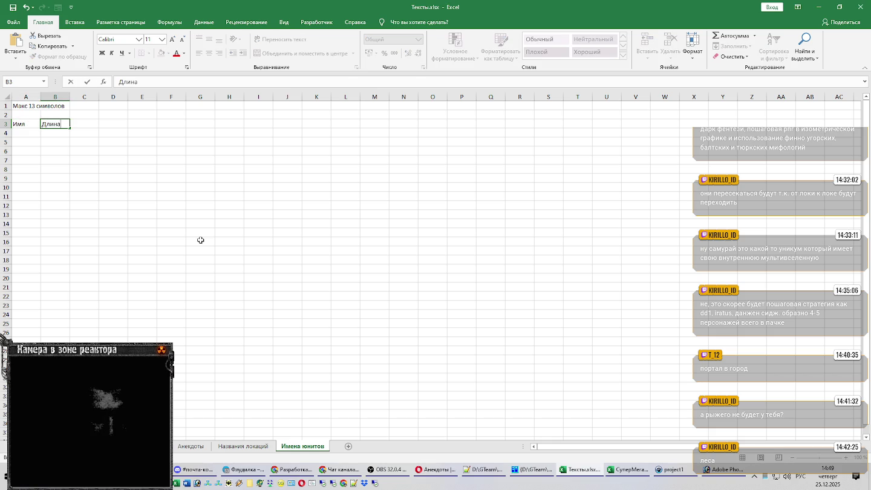
pyautogui.press('Left')
pyautogui.hotkey('shift', 'Right')
# Turn the headers into a table named УТ_Юниты and auto-fit column A
pyautogui.hotkey('ctrl', 't')
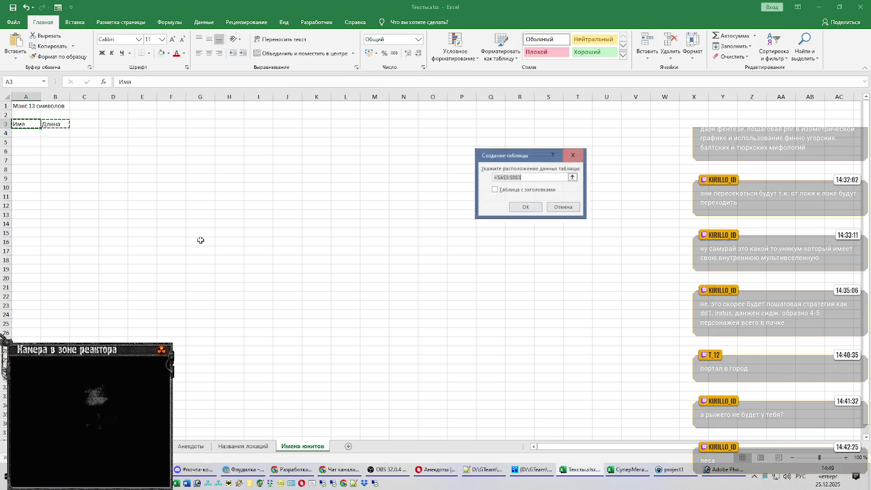
pyautogui.click(544, 189)
pyautogui.click(535, 208)
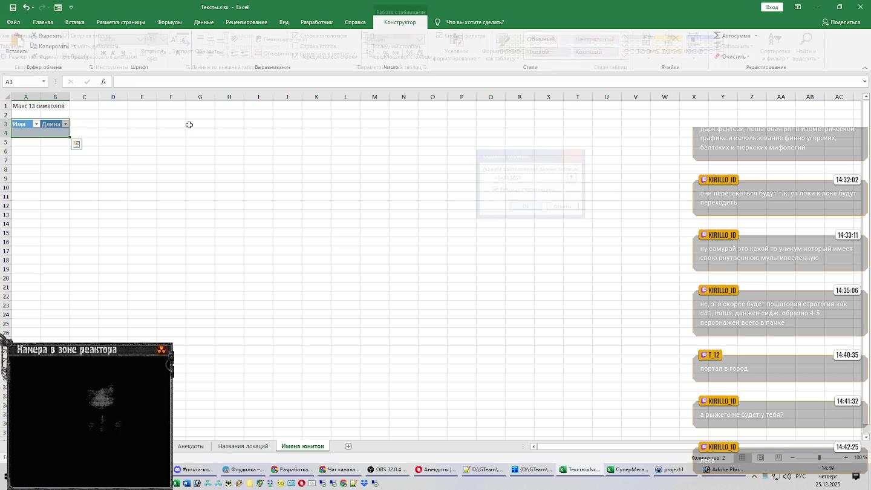
pyautogui.doubleClick(23, 46)
pyautogui.write('УТ_Юниты')
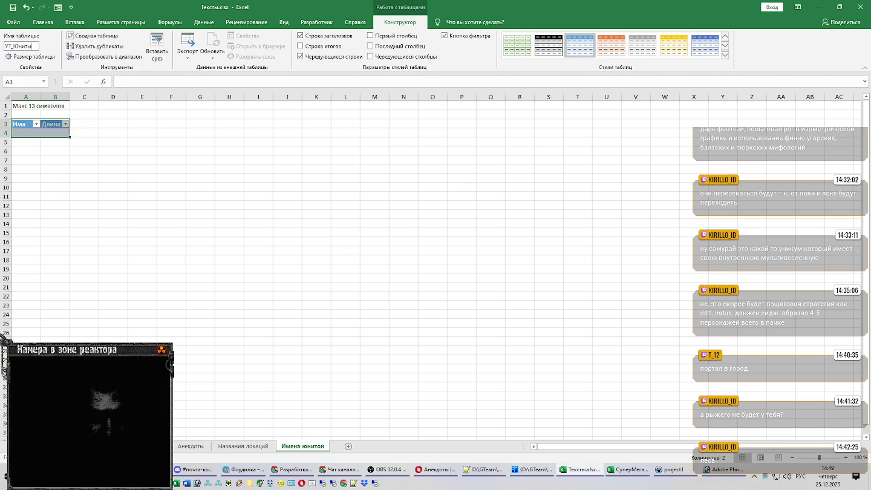
pyautogui.press('Return')
pyautogui.doubleClick(40, 97)
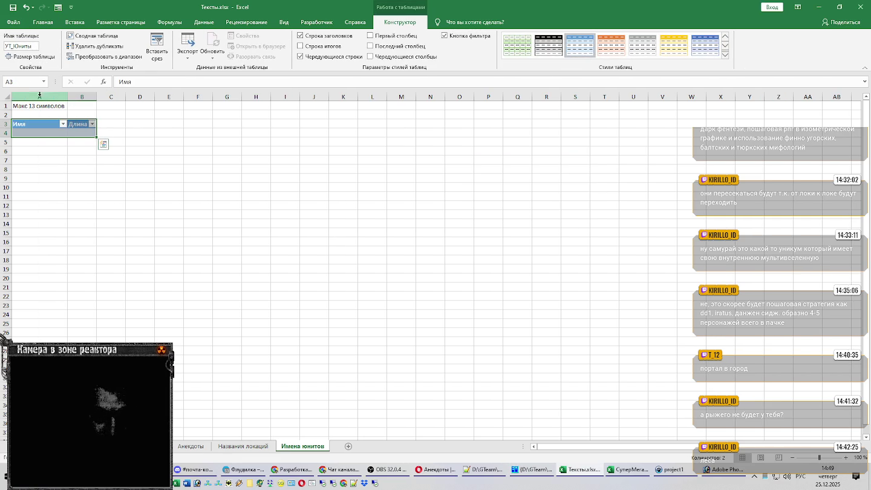
pyautogui.click(92, 124)
pyautogui.press('Escape')
pyautogui.moveTo(52, 132); pyautogui.dragTo(80, 134)
pyautogui.click(80, 134)
pyautogui.write('=ДЛИТ(')
pyautogui.click(50, 138)
pyautogui.press('Return')
pyautogui.press('Return')
pyautogui.click(89, 133)
pyautogui.press('BackSpace')
pyautogui.press('BackSpace')
pyautogui.write('СТР([@Имя')
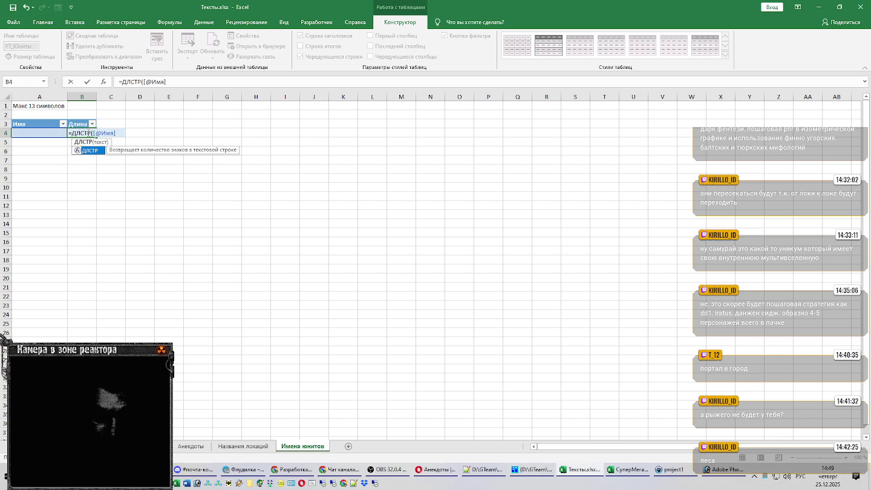
pyautogui.press('Return')
pyautogui.click(54, 134)
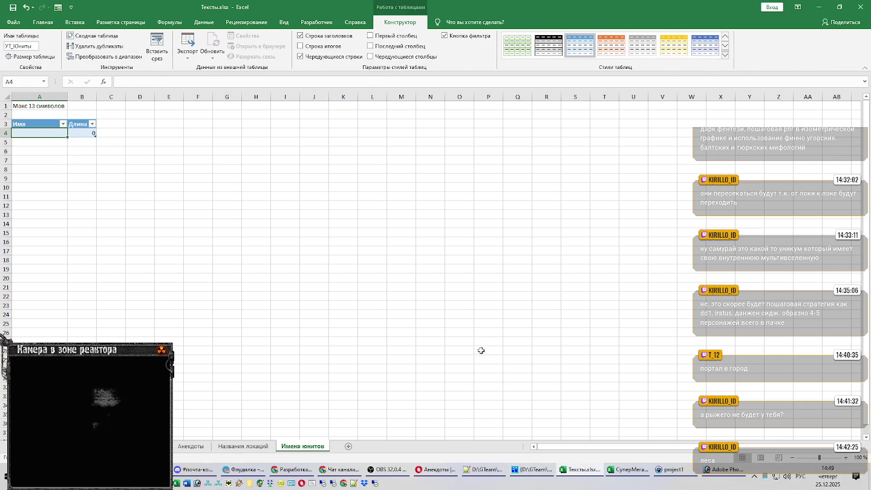
pyautogui.moveTo(578, 470)
pyautogui.click(615, 475)
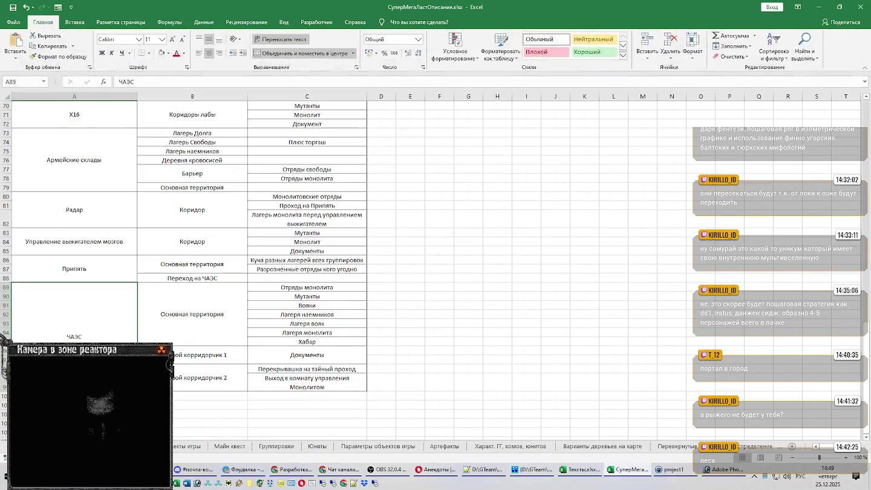
# Copy the first five unit names from the Юниты sheet into A4 of Имена юнитов
pyautogui.click(317, 447)
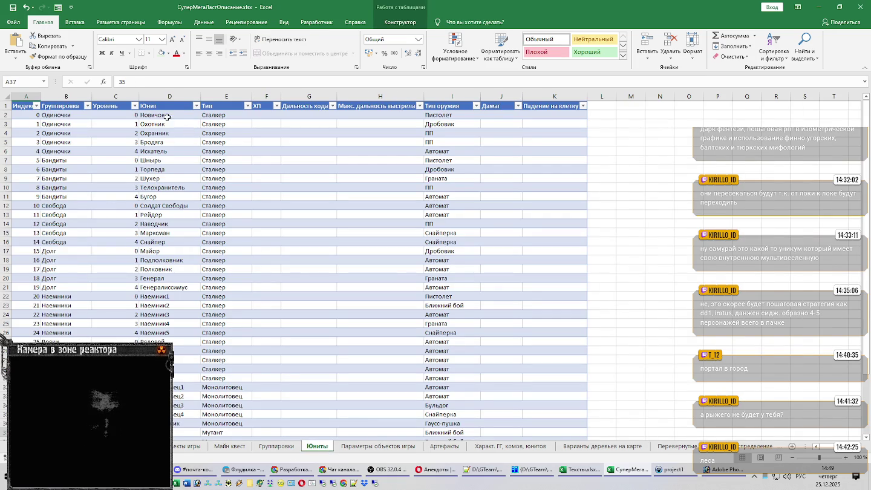
pyautogui.moveTo(166, 114); pyautogui.dragTo(176, 150)
pyautogui.hotkey('ctrl', 'c')
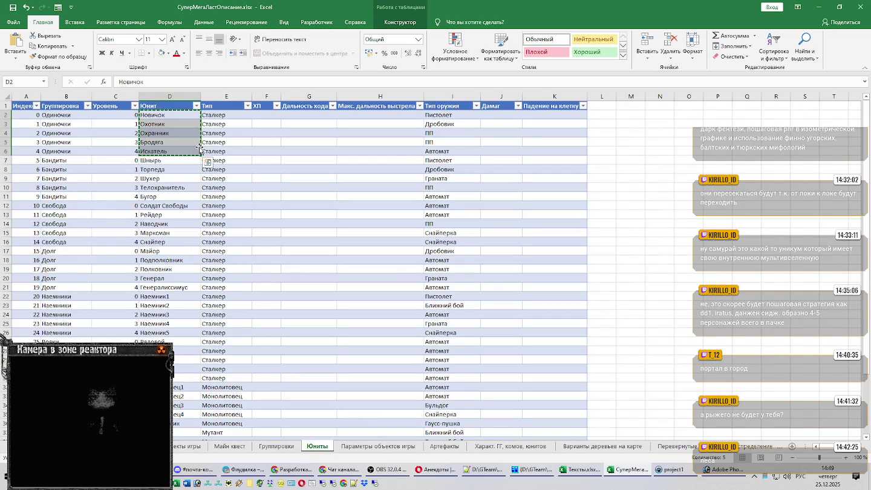
pyautogui.hotkey('alt', 'Tab')
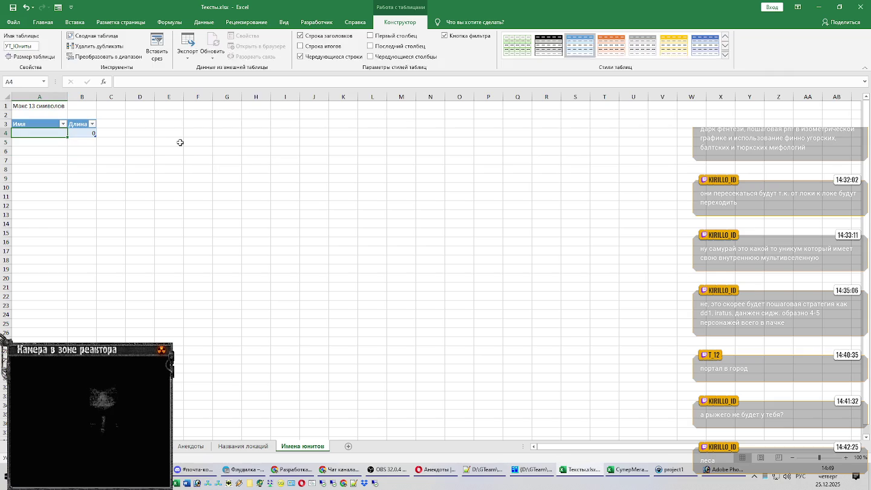
pyautogui.hotkey('ctrl', 'v')
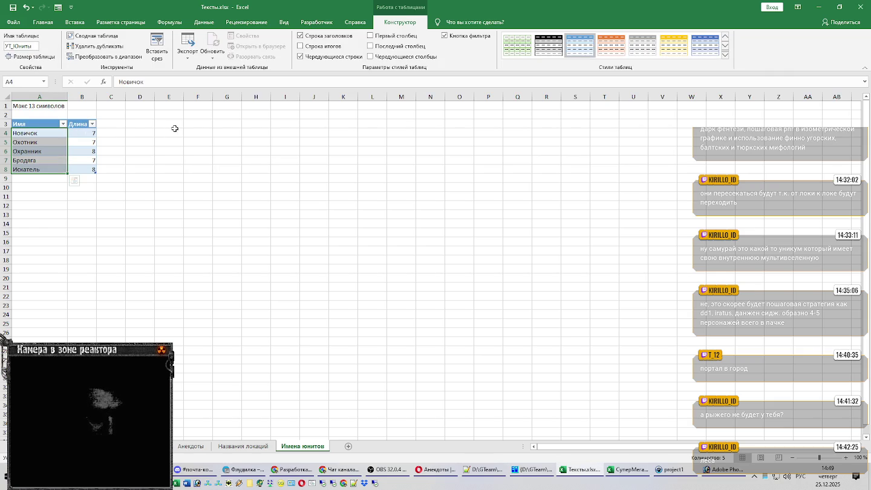
pyautogui.click(41, 178)
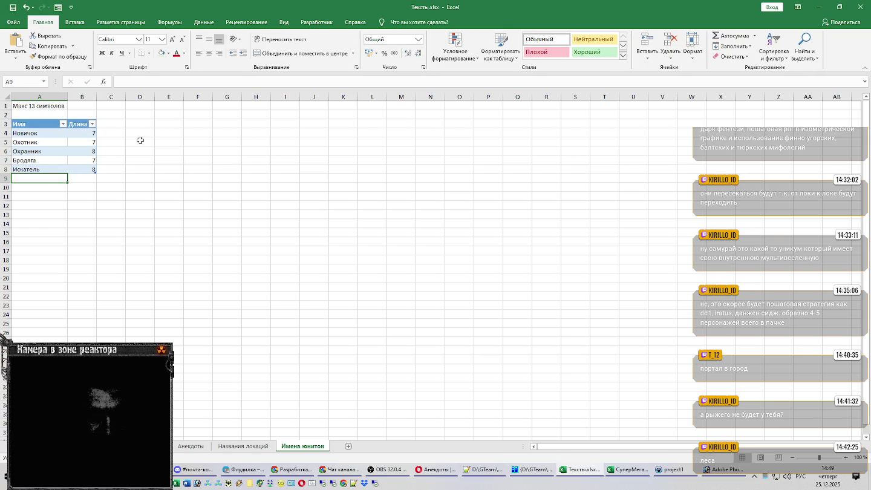
# Copy Шнырь through Бугор into the table below Искатель
pyautogui.hotkey('alt', 'Tab')
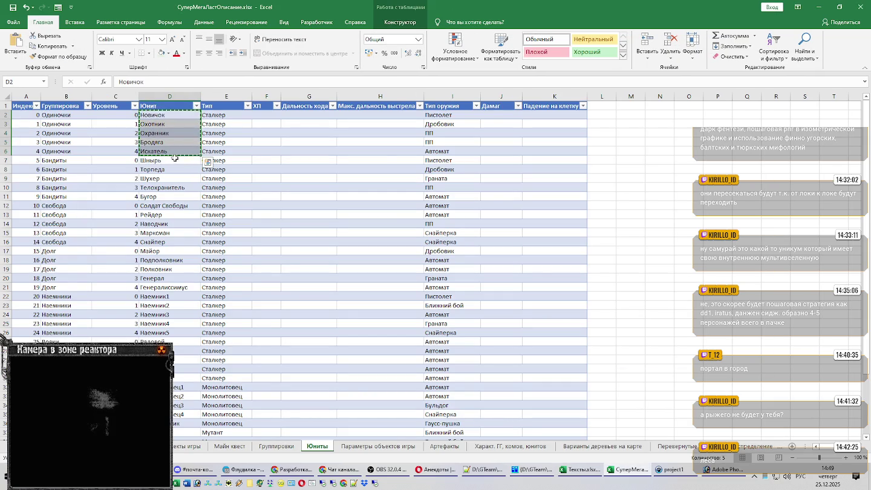
pyautogui.moveTo(172, 160); pyautogui.dragTo(179, 197)
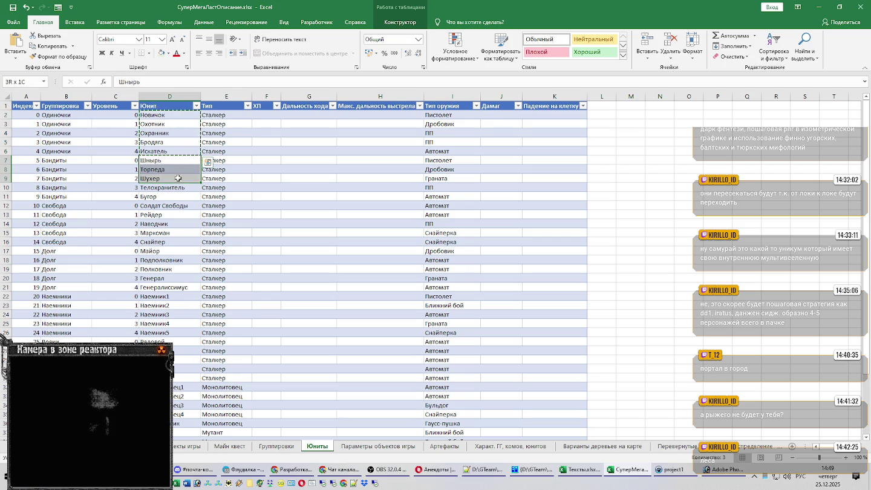
pyautogui.hotkey('ctrl', 'c')
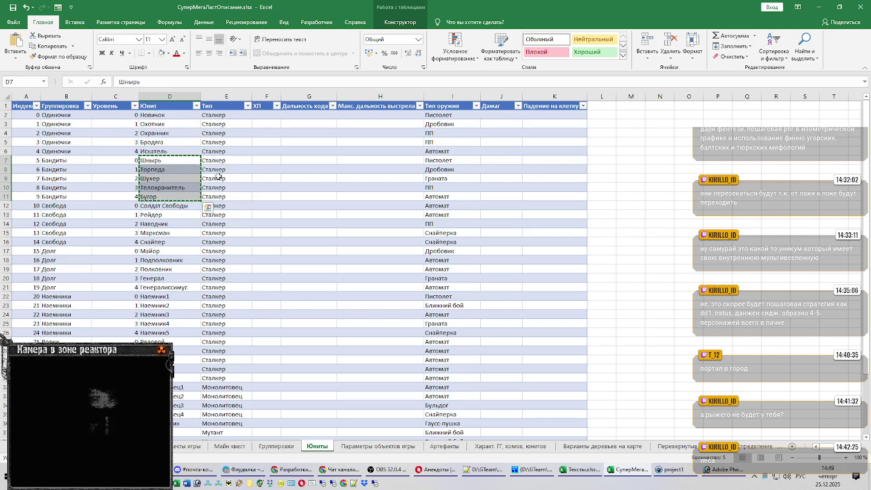
pyautogui.hotkey('alt', 'Tab')
pyautogui.hotkey('ctrl', 'v')
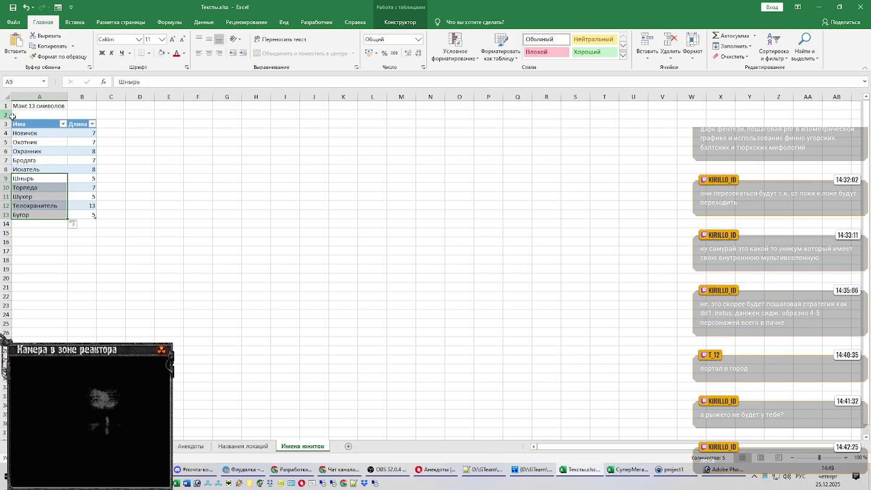
pyautogui.click(50, 224)
# Paste Солдат Свободы through Снайпер into A14 and check Солдат Свободы's 14-character length
pyautogui.hotkey('alt', 'Tab')
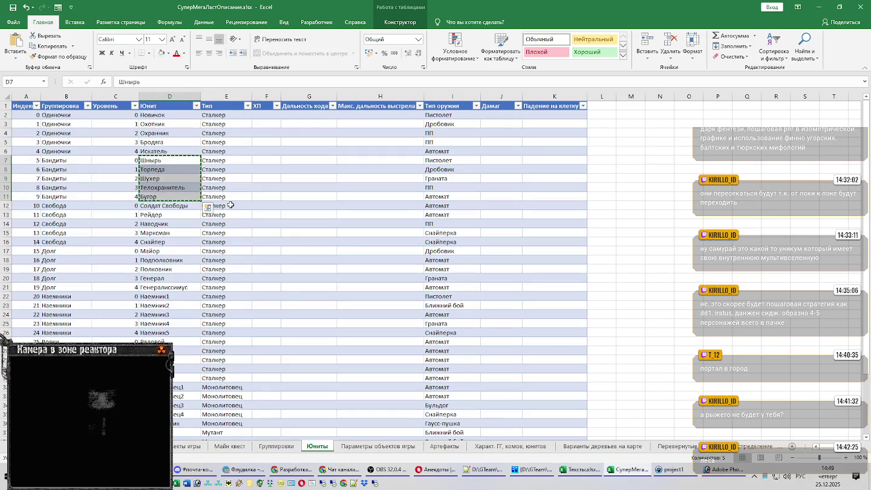
pyautogui.moveTo(180, 207); pyautogui.dragTo(179, 240)
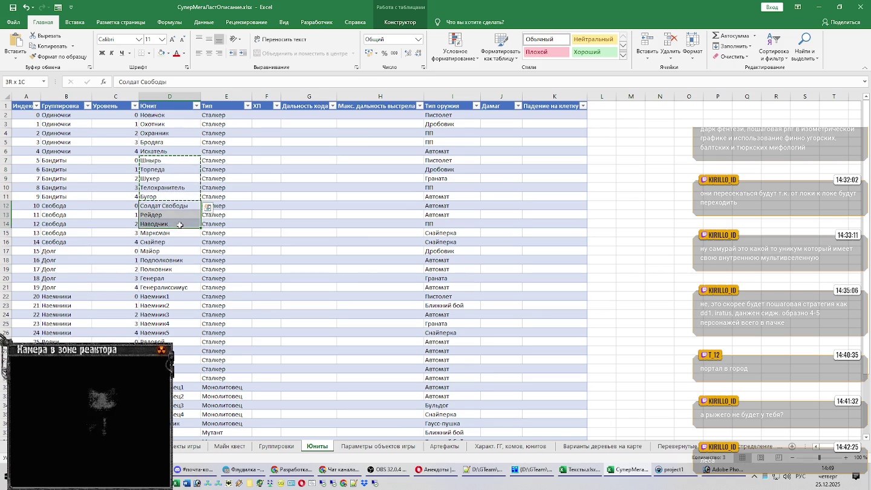
pyautogui.hotkey('ctrl', 'c')
pyautogui.hotkey('alt', 'Tab')
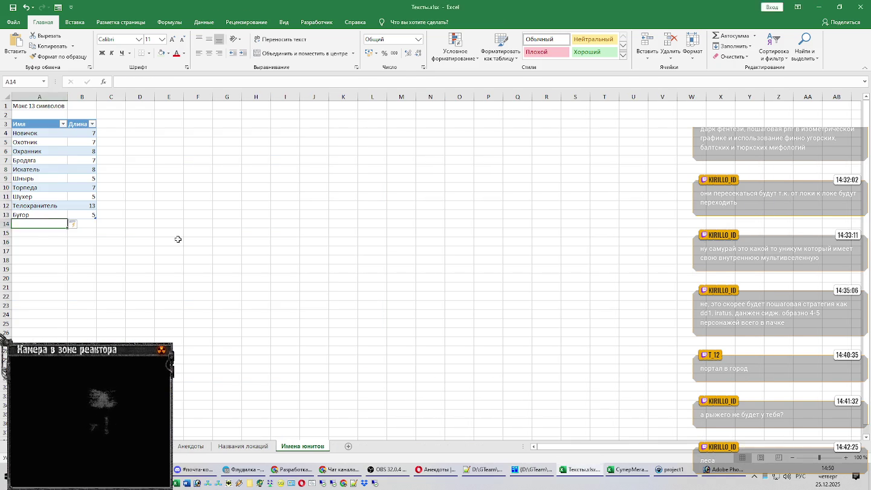
pyautogui.hotkey('ctrl', 'v')
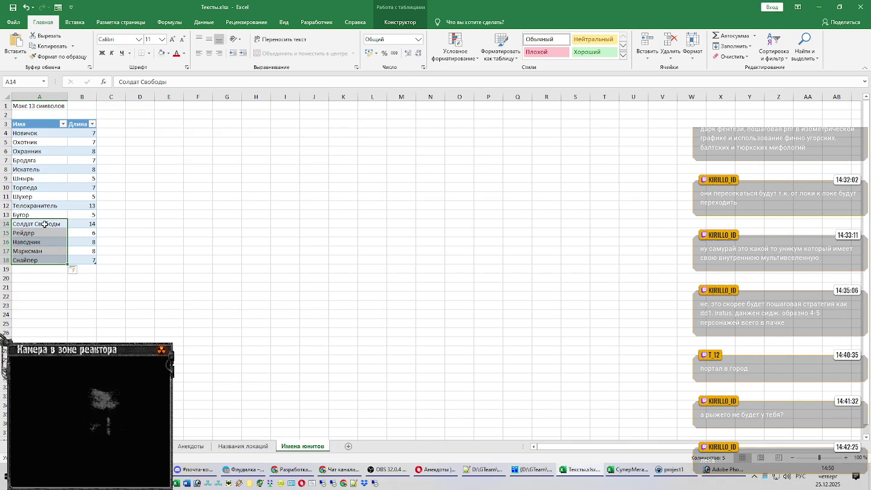
pyautogui.click(45, 224)
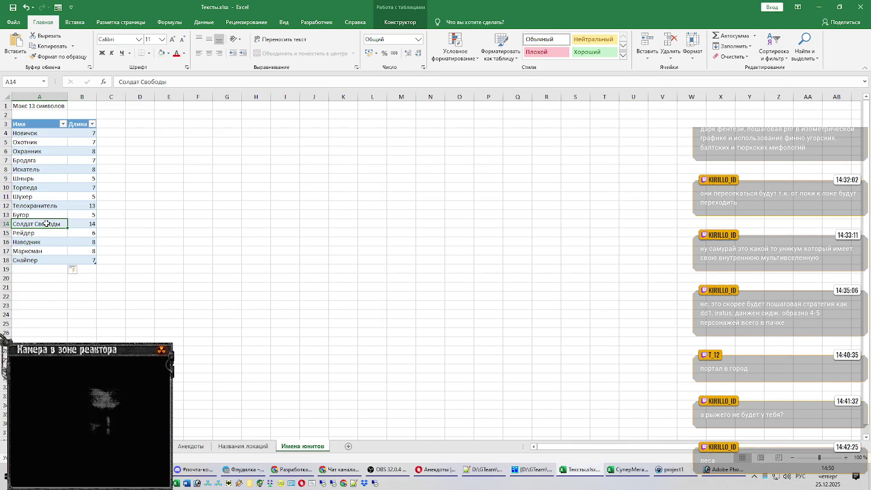
pyautogui.hotkey('shift', 'Right')
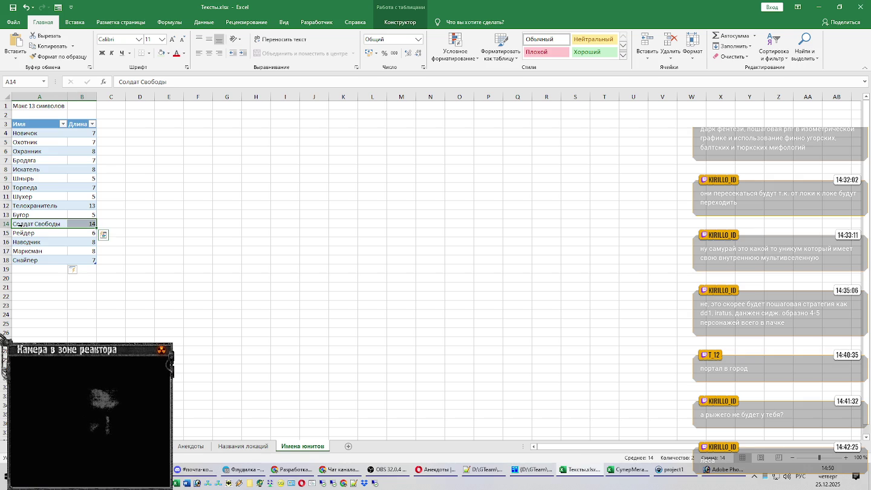
pyautogui.doubleClick(32, 226)
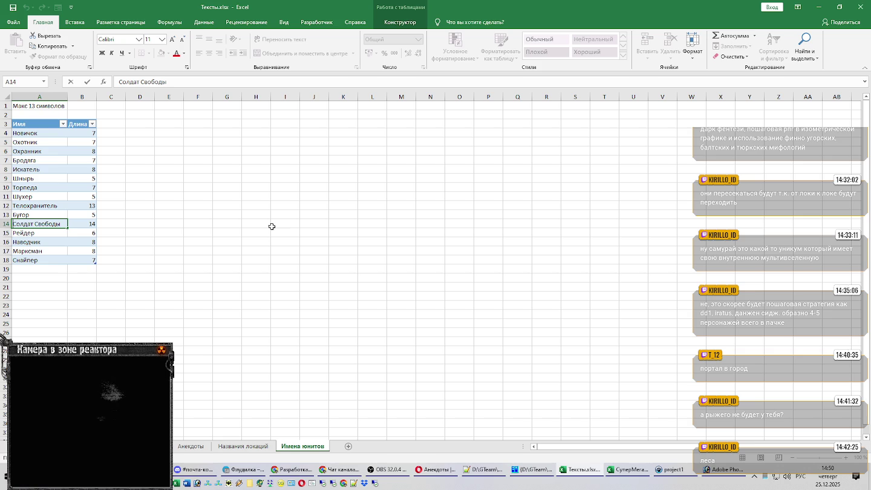
# Replace Солдат Свободы in A14 with Анархист (length 8), then bring OBS to the front
pyautogui.hotkey('shift', 'Home')
pyautogui.write('Ана')
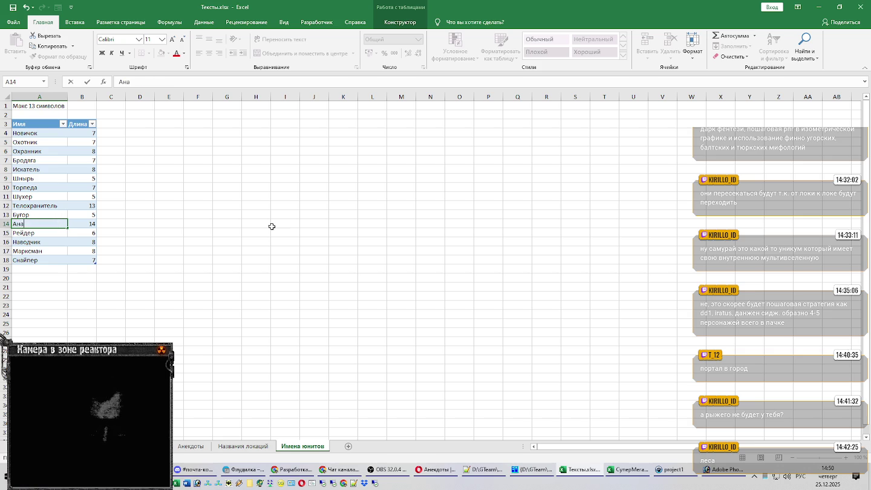
pyautogui.press('Return')
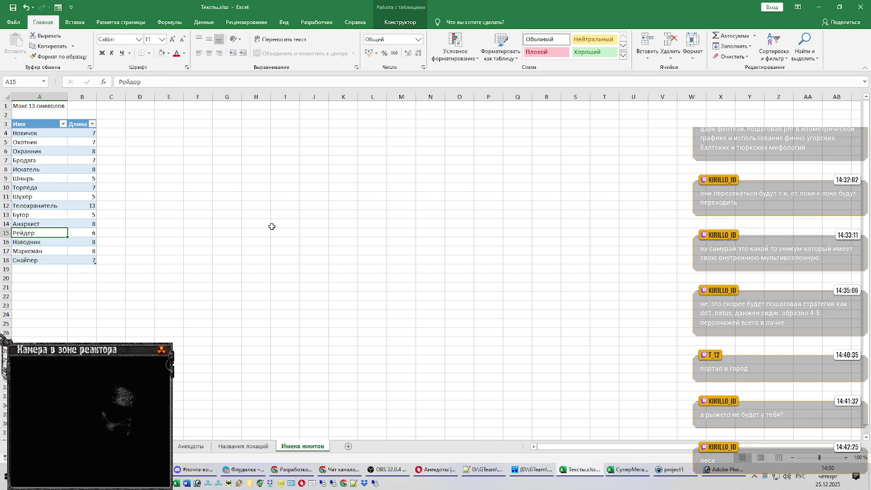
pyautogui.click(29, 269)
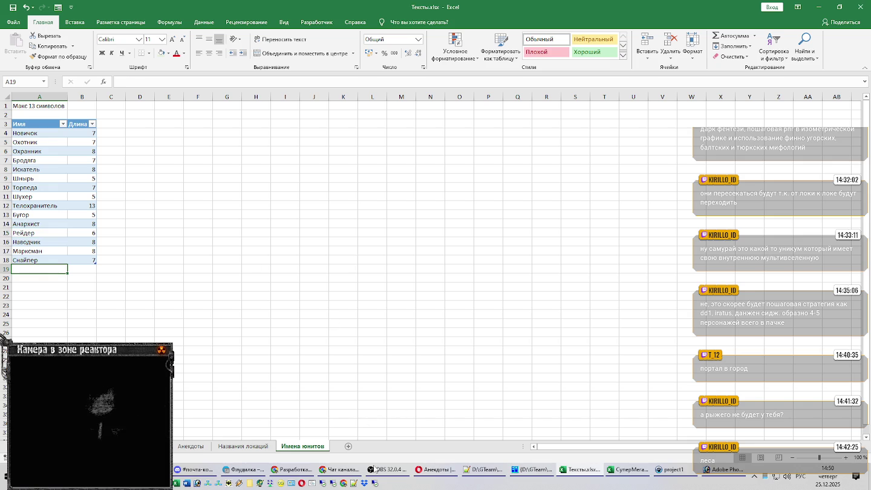
pyautogui.click(388, 470)
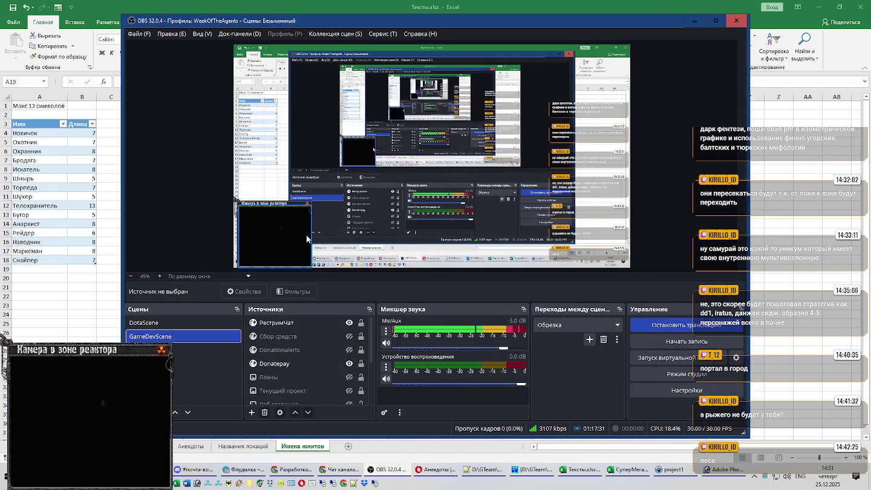